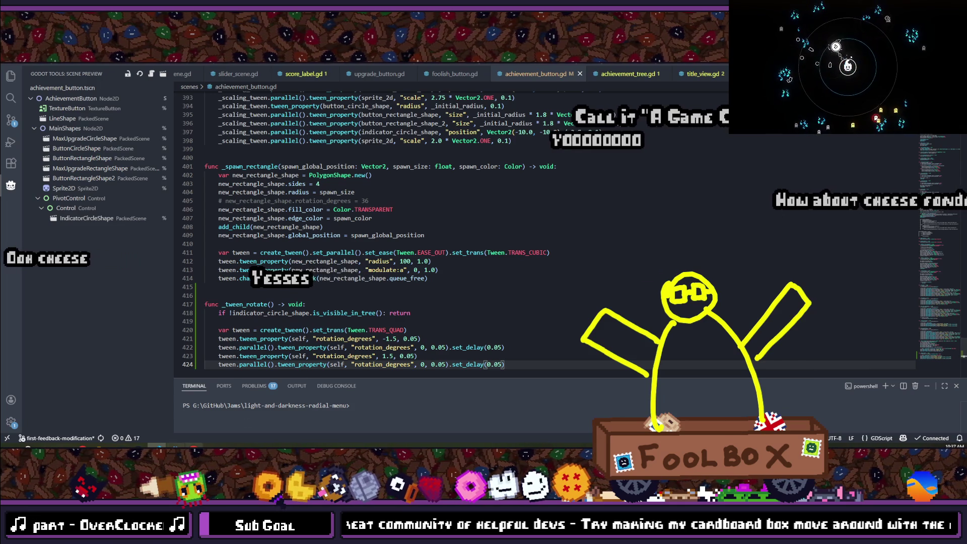
- Select the _tween_rotate function name and scroll up to the _ready() function
mouse_move(175, 453)
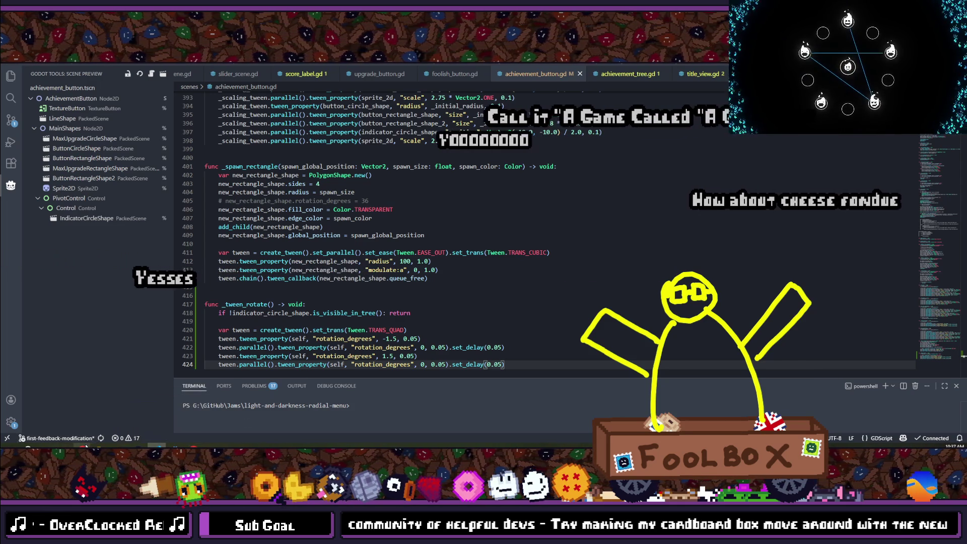
mouse_move(194, 415)
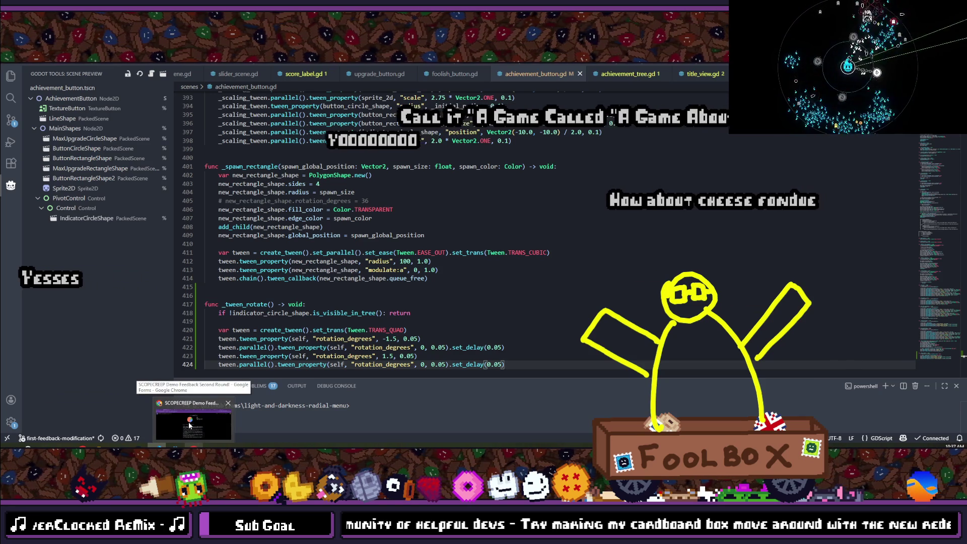
mouse_move(121, 436)
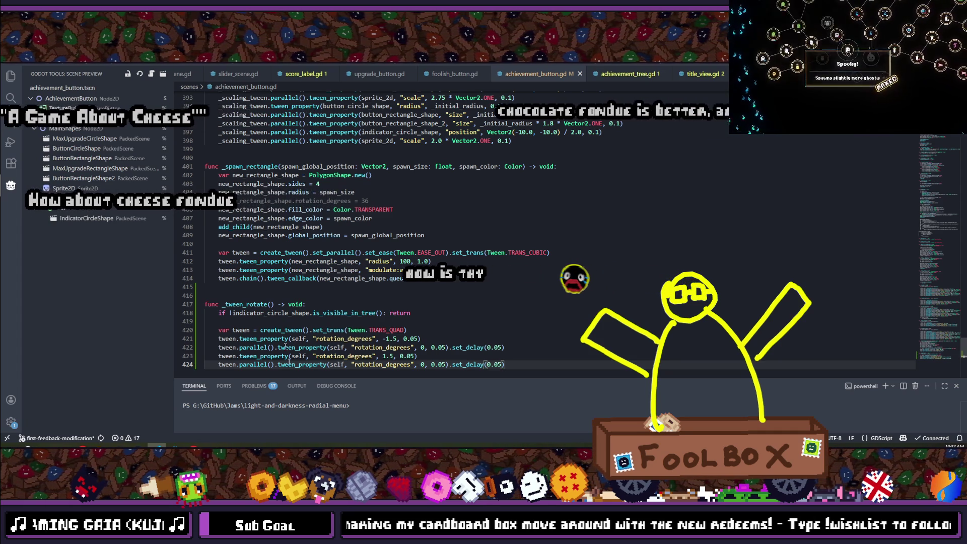
scroll(318, 346, "down", 2)
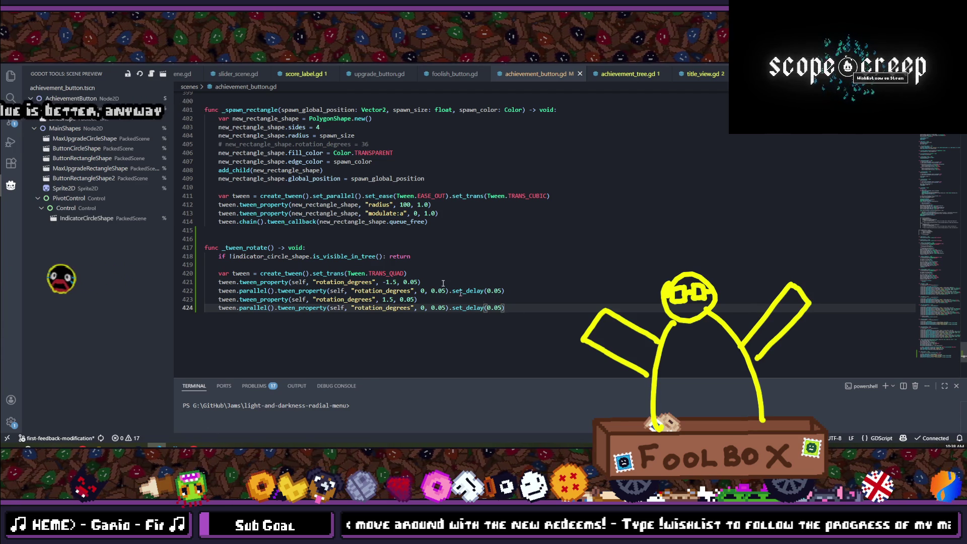
double_click(246, 247)
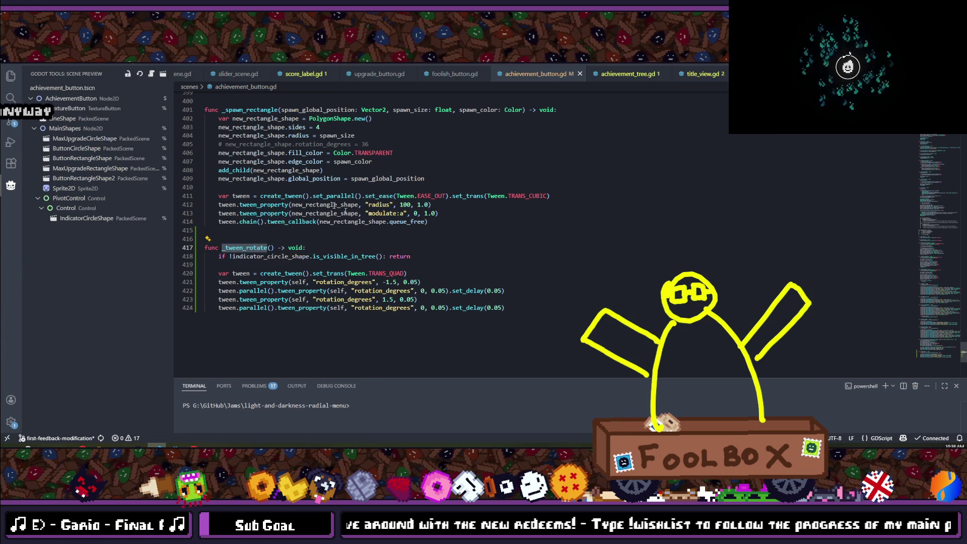
scroll(355, 217, "up", 20)
scroll(328, 204, "up", 20)
scroll(328, 204, "up", 20)
scroll(328, 204, "up", 20)
scroll(327, 204, "down", 13)
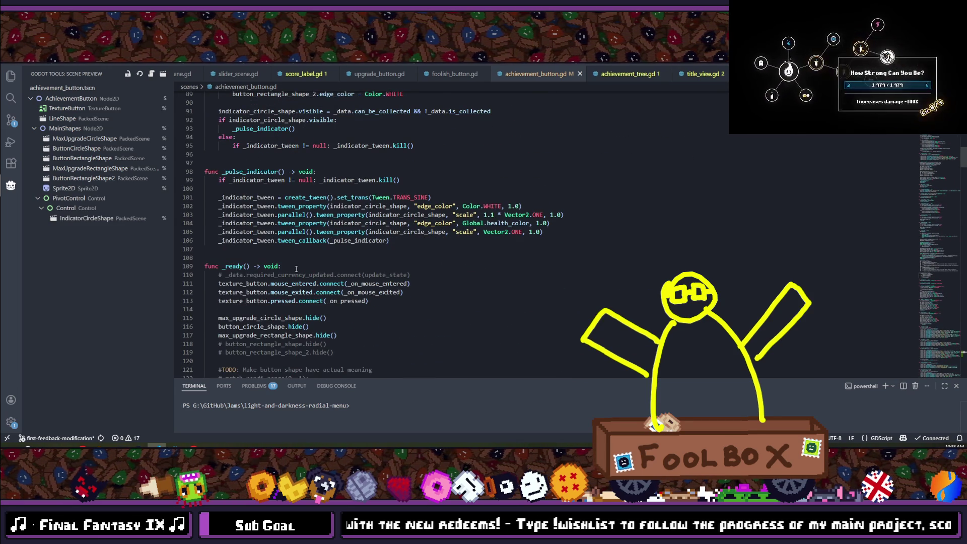
- Add the line Commands.play_beat.connect(_tween_rotate) inside _ready()
left_click(296, 269)
key("Return")
type("ommands.play")
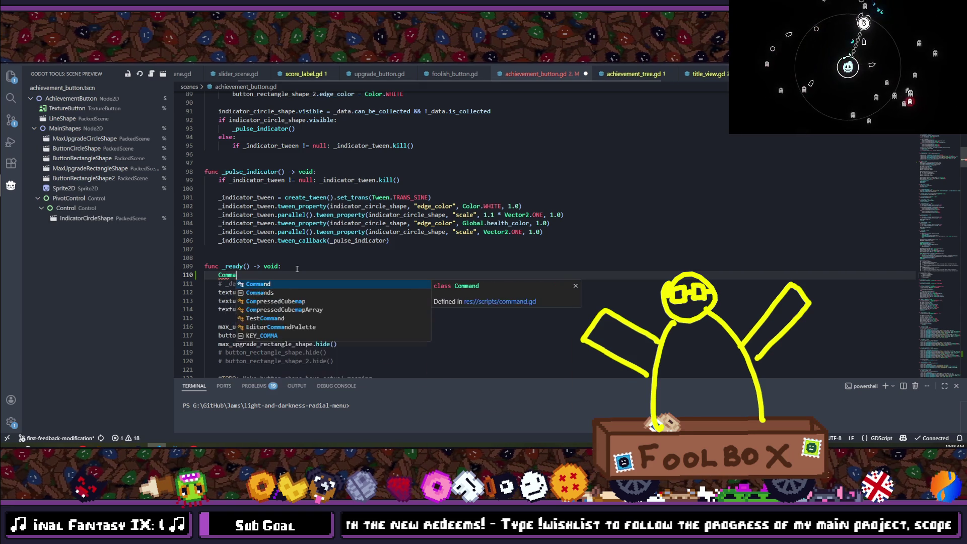
key("Return")
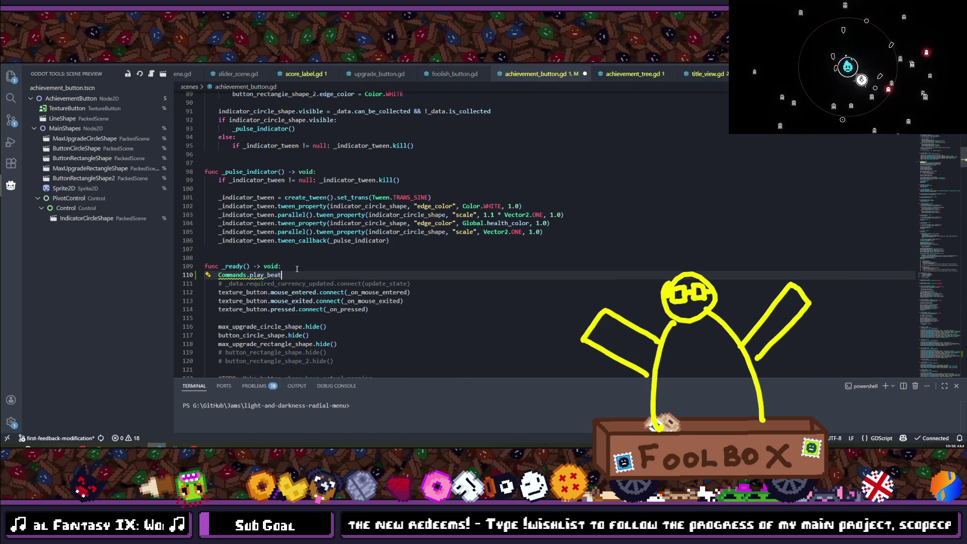
type(".conne")
key("Return")
type("(_tween_rotate)")
key("Return")
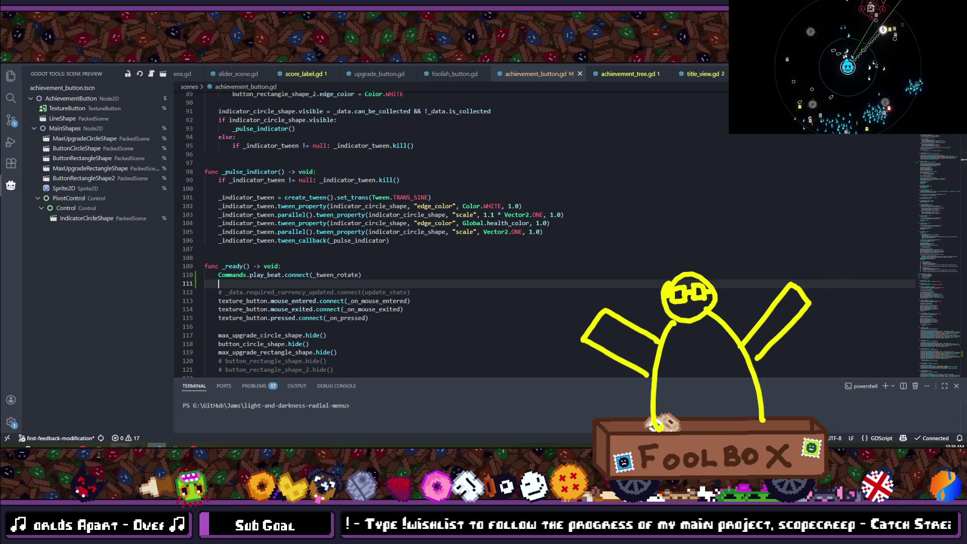
- Bring Steam forward, open the Store on the R.E.P.O. page, and focus the search box
left_click(138, 419)
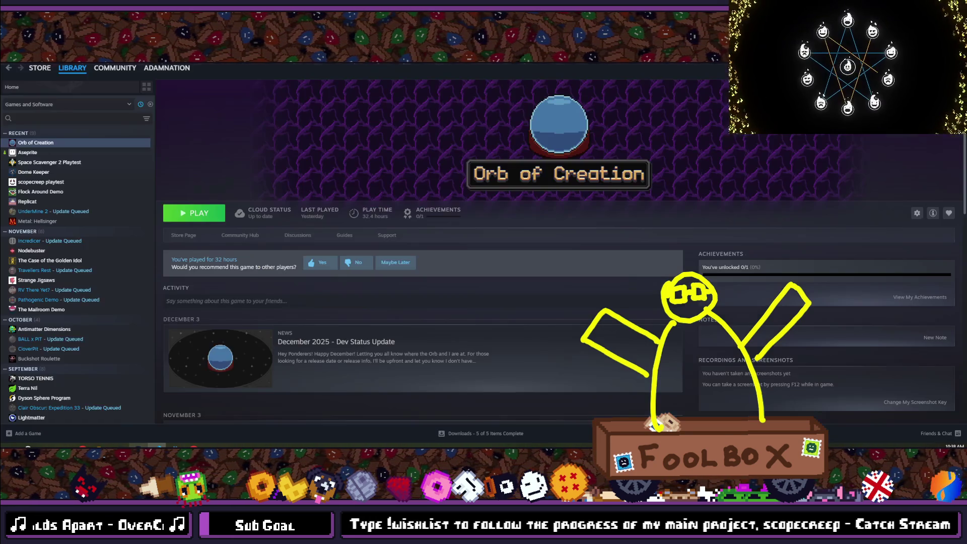
left_click(40, 68)
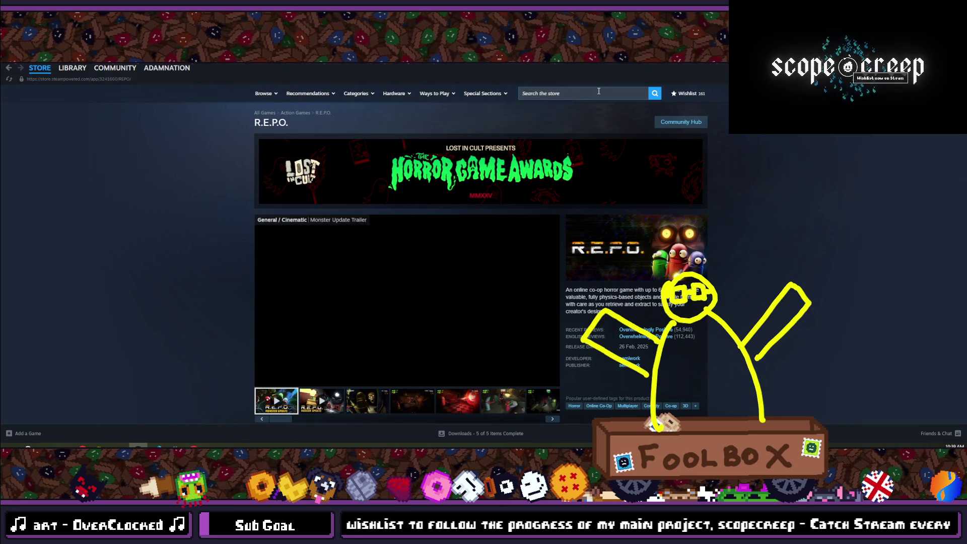
left_click(599, 91)
left_click(229, 337)
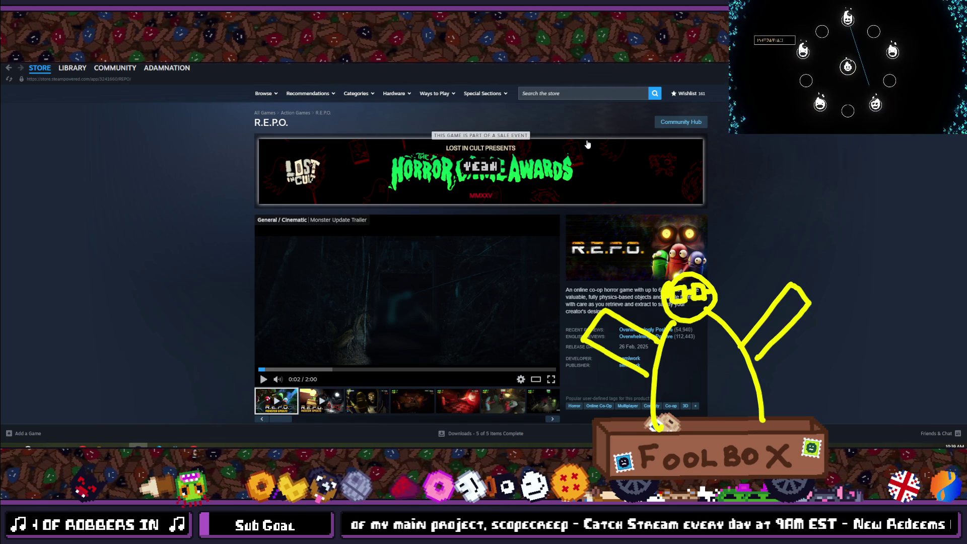
left_click(568, 95)
- Search the Steam store for 'A Totally Unplayable Game' and paste that title into Notepad++
type("A Tot")
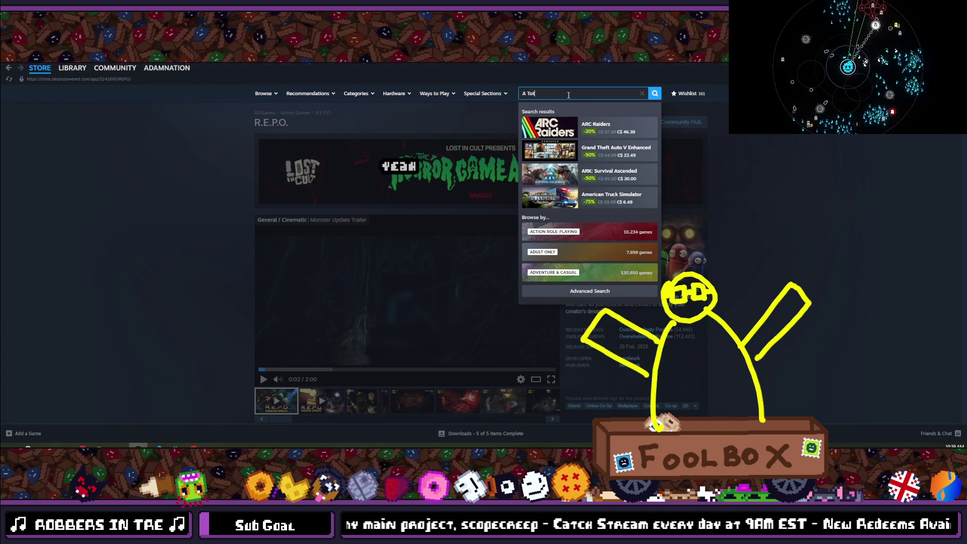
type("ally Un")
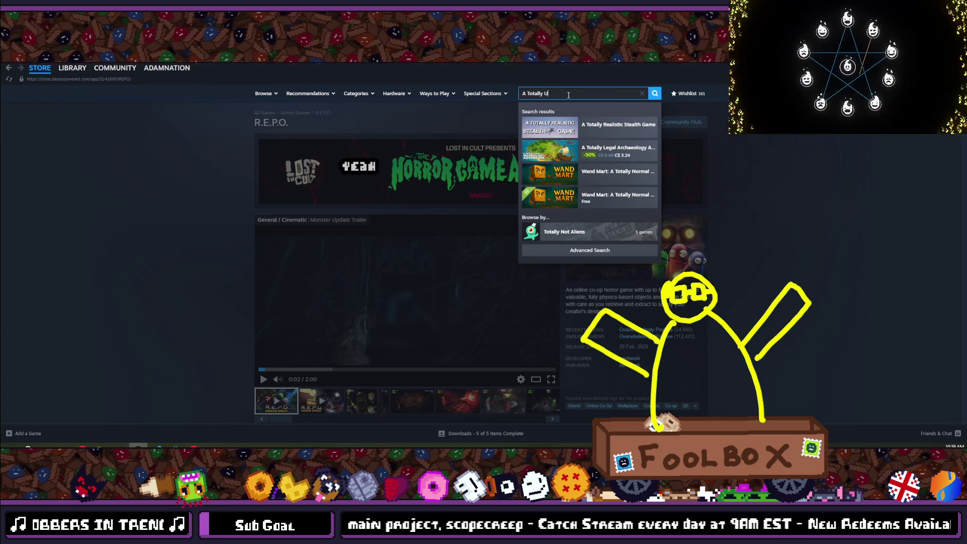
type("play")
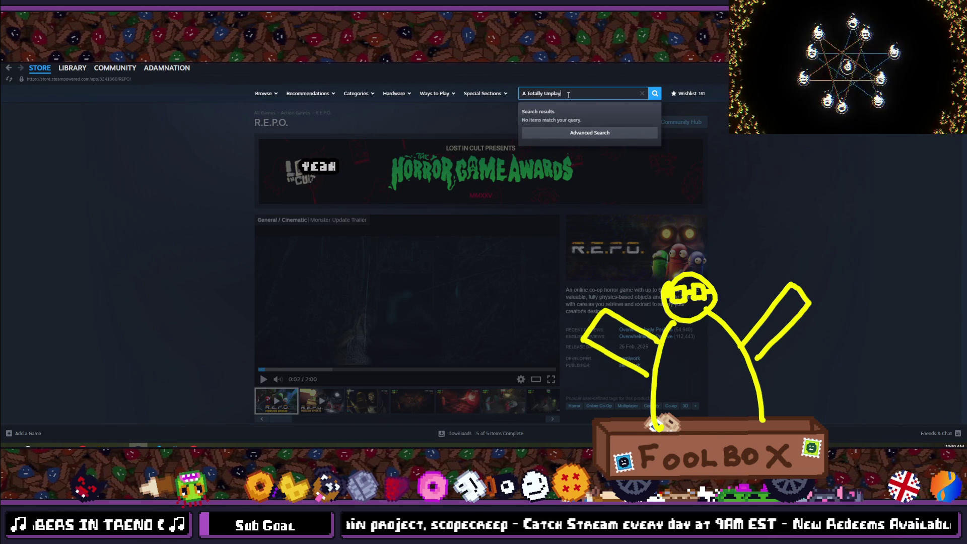
type("able Game")
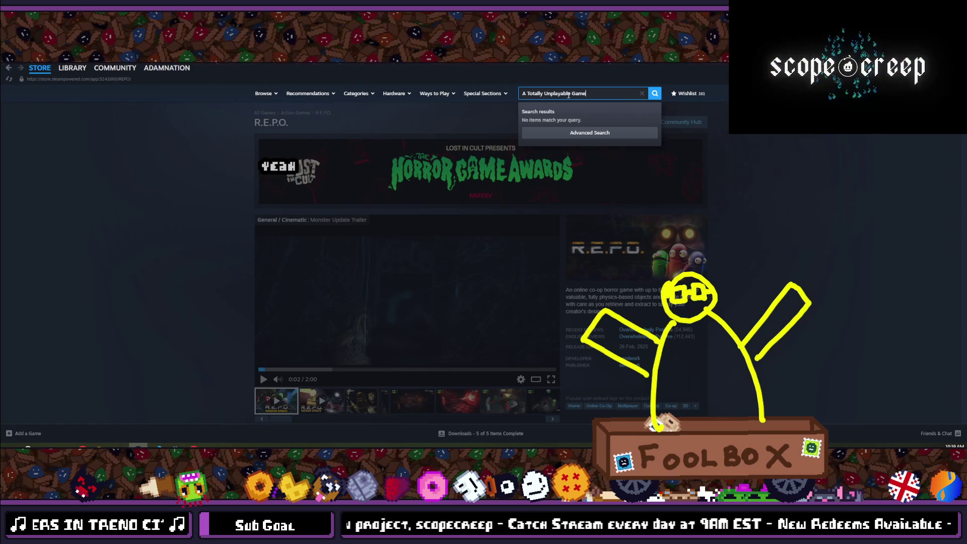
key("Return")
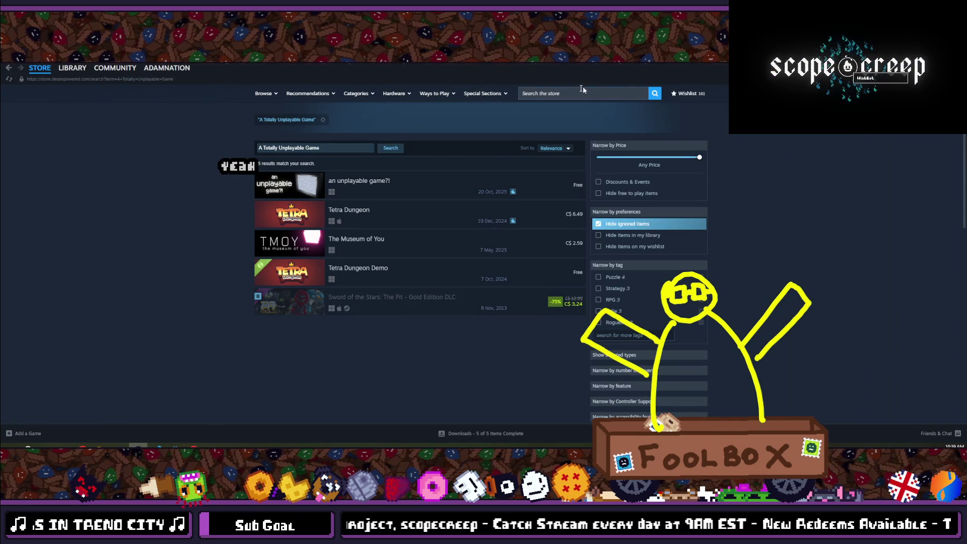
left_click(324, 146)
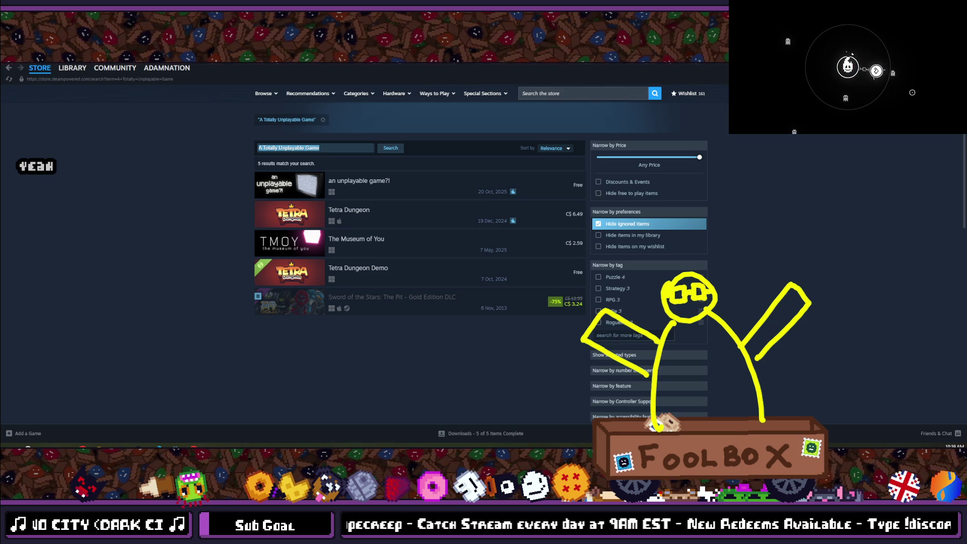
key("ctrl+c")
key("alt+Tab")
key("ctrl+v")
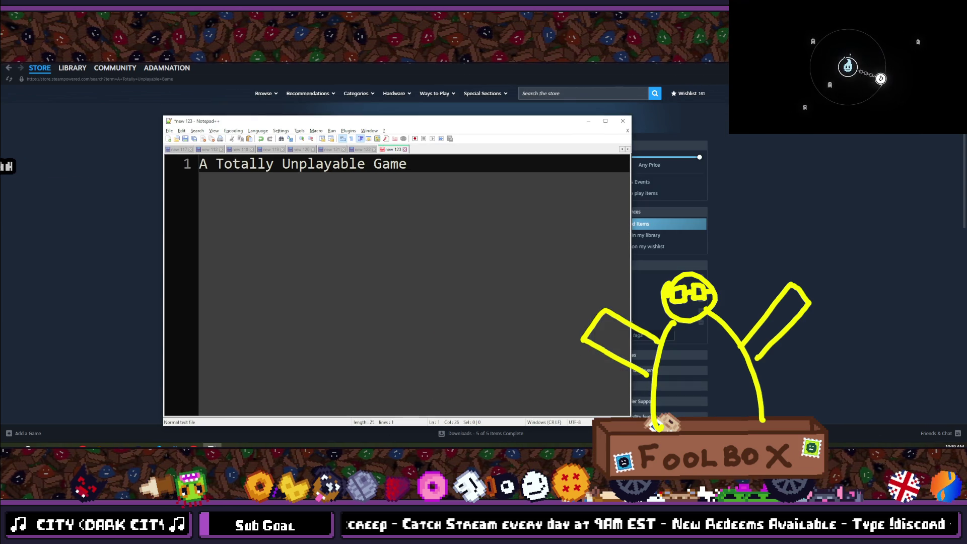
- Shorten the Notepad++ window, add blank lines below the title, and minimize it
left_click_drag(368, 427, 367, 309)
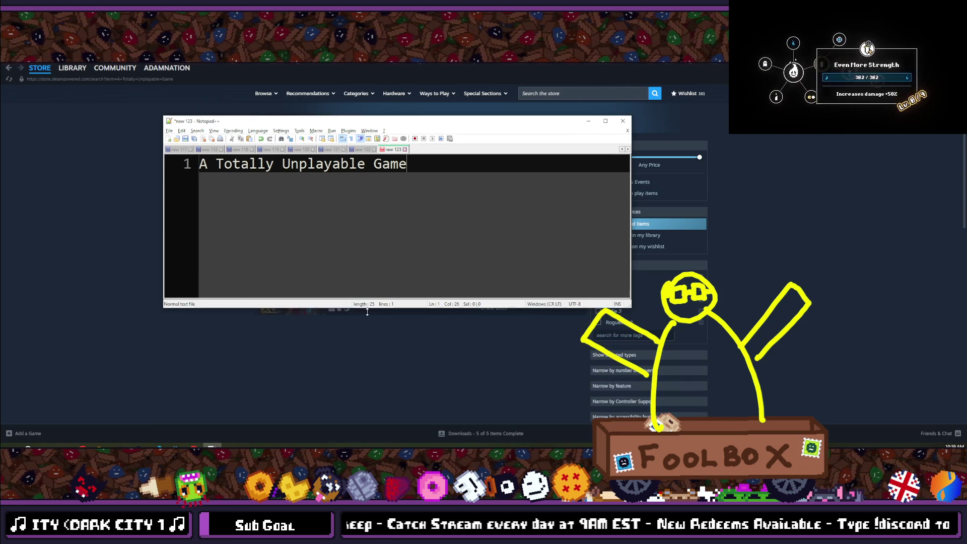
key("Return")
key("Return")
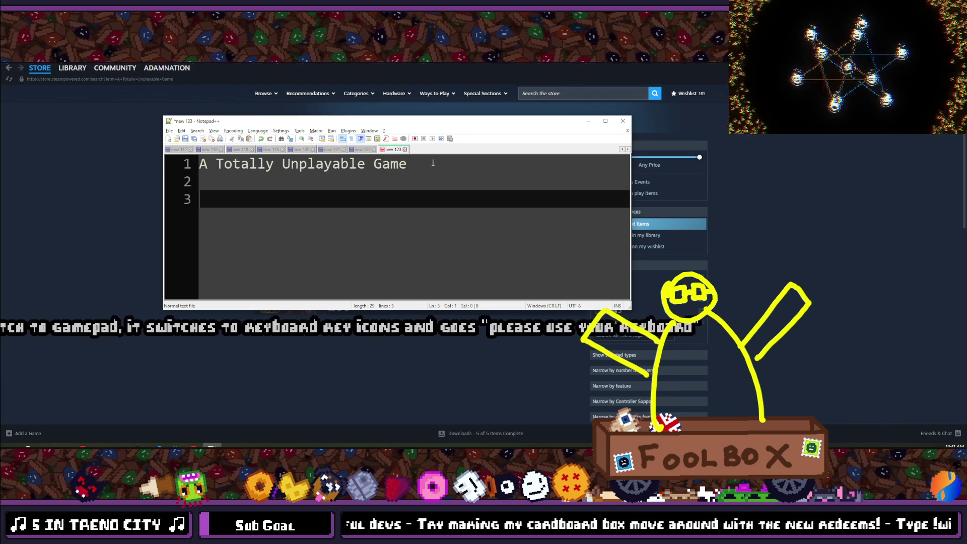
left_click(588, 122)
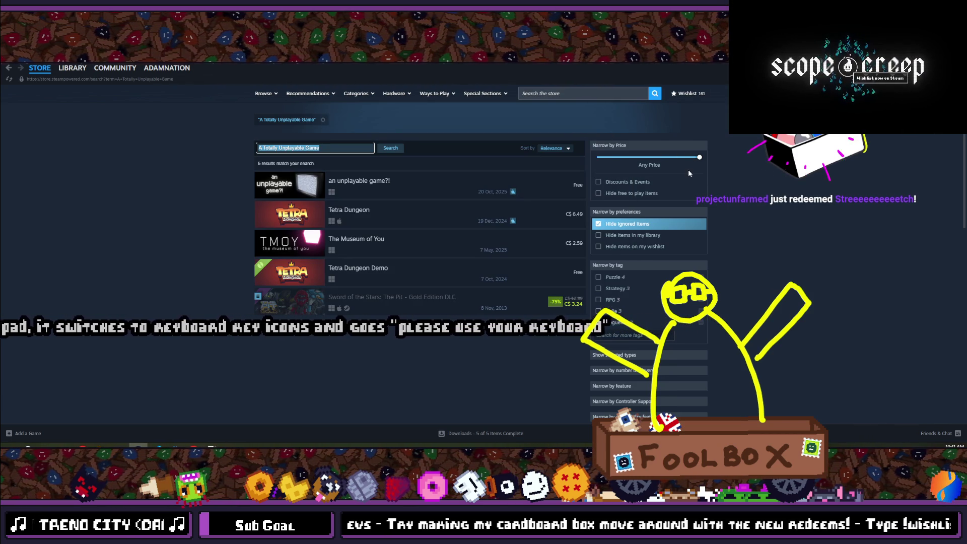
- Switch to the Godot editor and run the project with F5
key("alt+Tab")
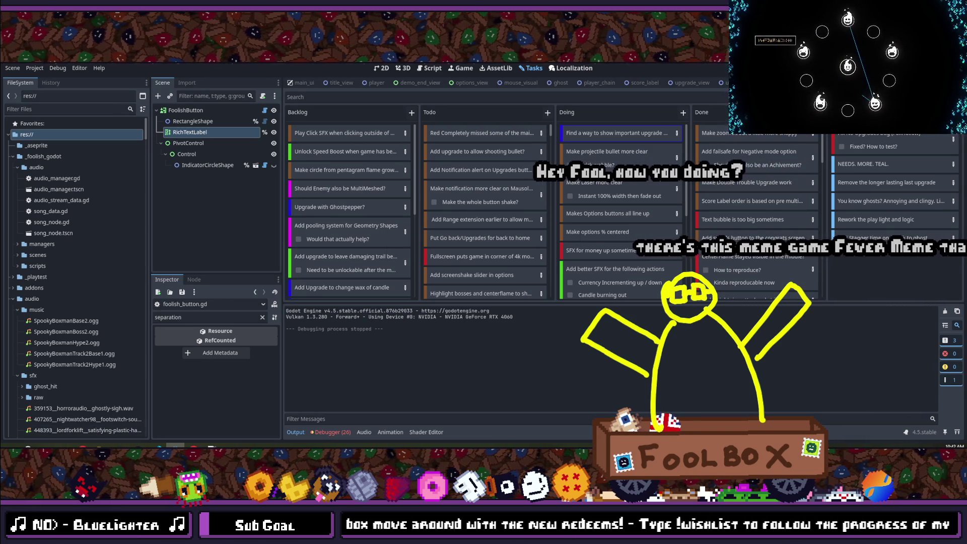
key("F5")
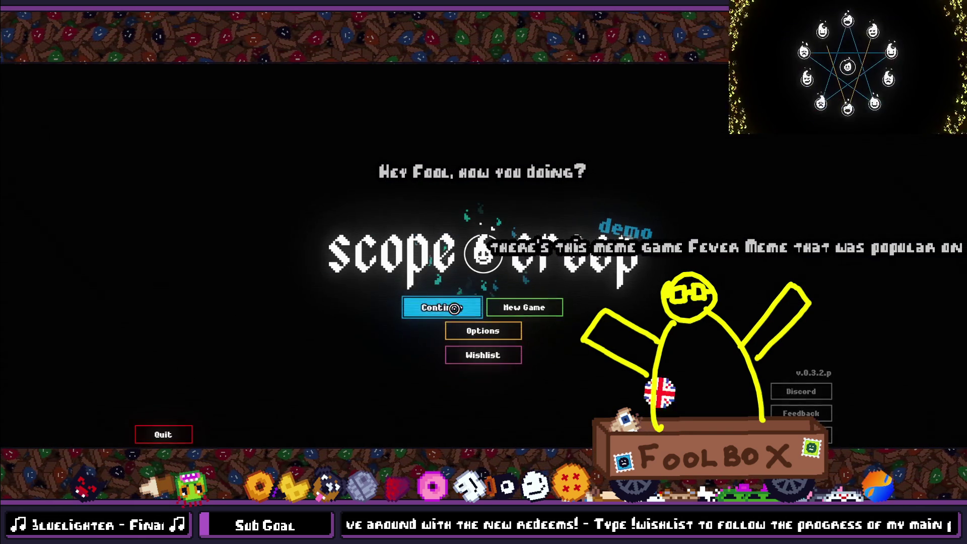
- Continue the saved game from the scopecreep title screen into the level 1 upgrade tree
left_click(428, 305)
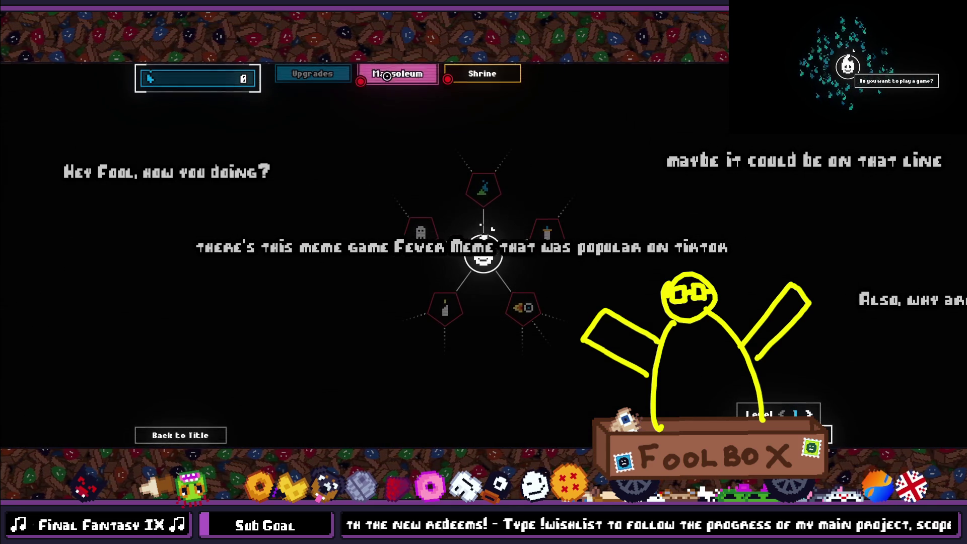
- Look through the upgrade grid and Mausoleum upgrades, then exit fullscreen and close the game
key("e")
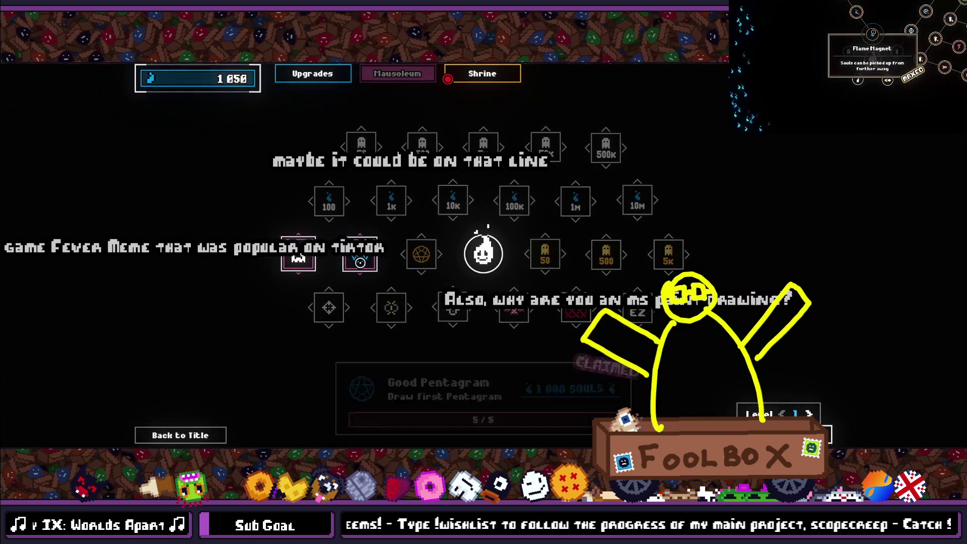
left_click(391, 72)
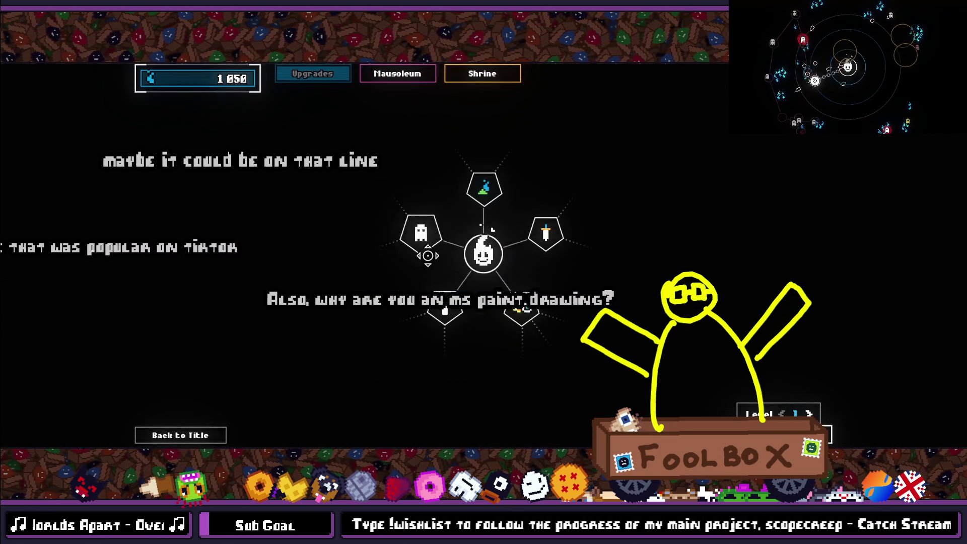
mouse_move(497, 171)
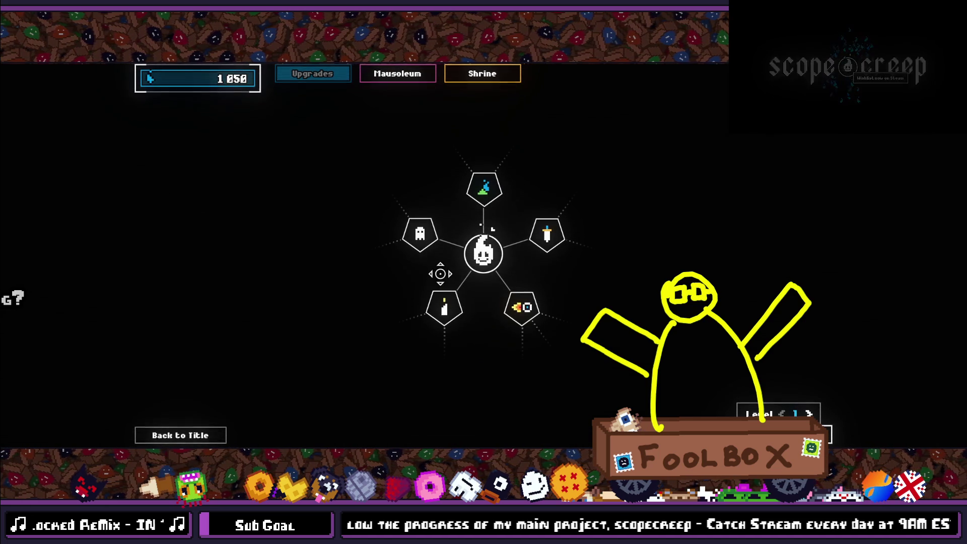
key("F11")
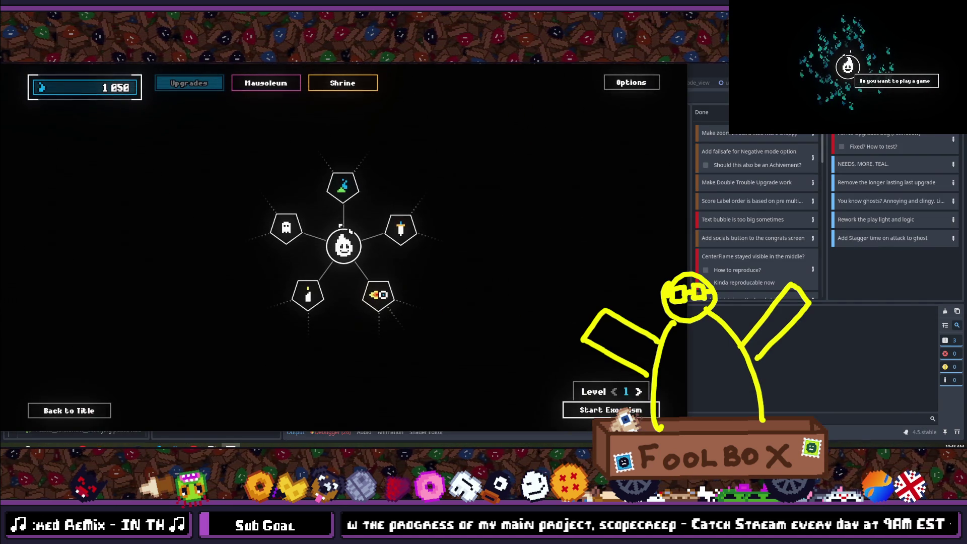
key("alt+F4")
- Search the Steam store for 'fever meme' and open Fever Meme's screenshot viewer
left_click(157, 445)
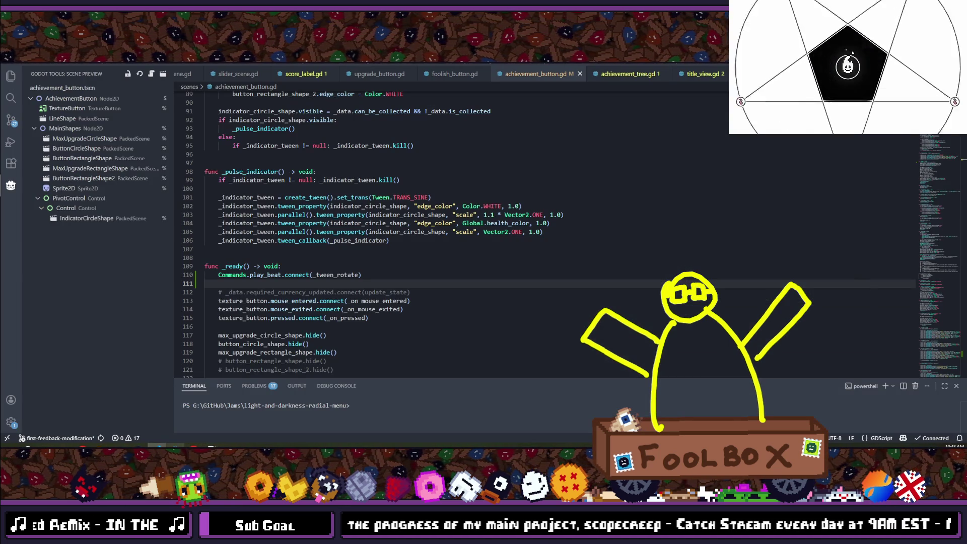
key("alt+Tab")
key("alt+Tab")
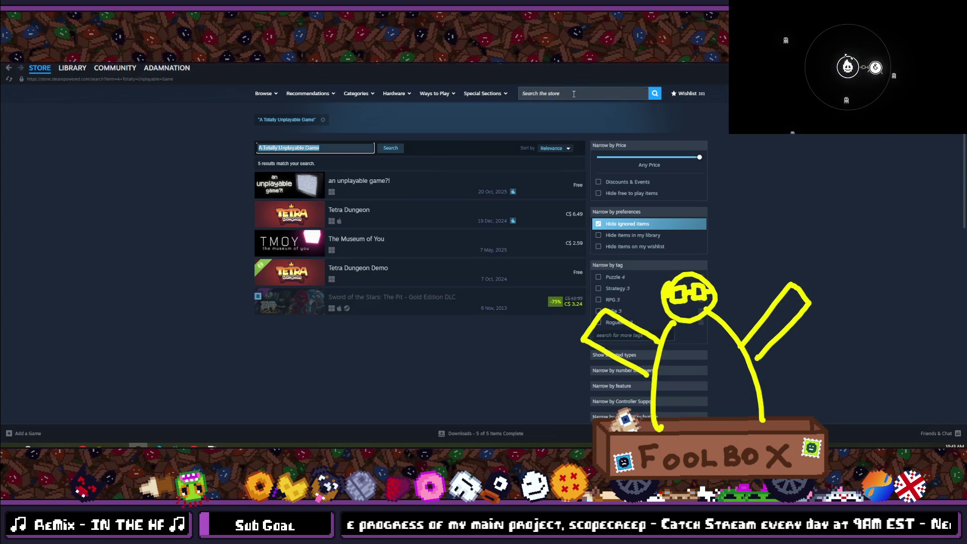
left_click(574, 94)
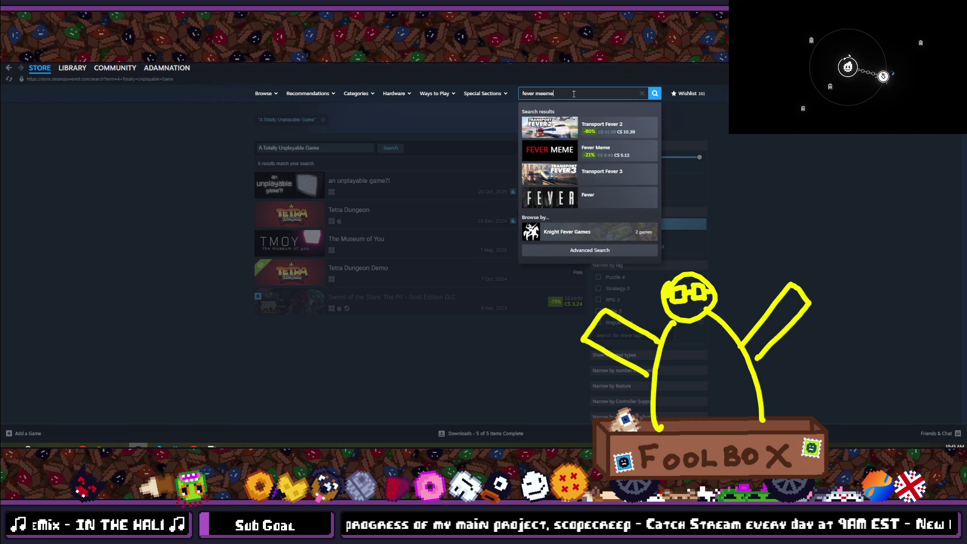
type("me")
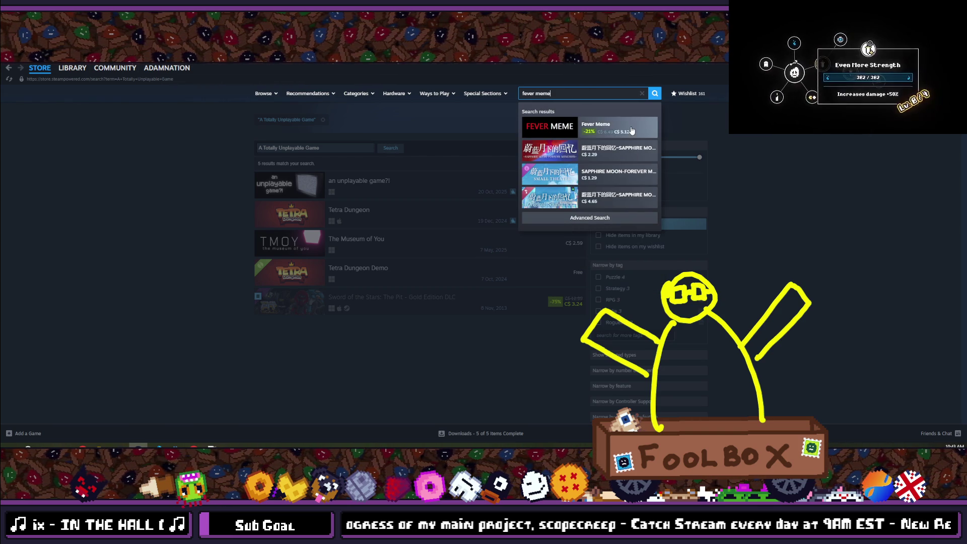
key("Return")
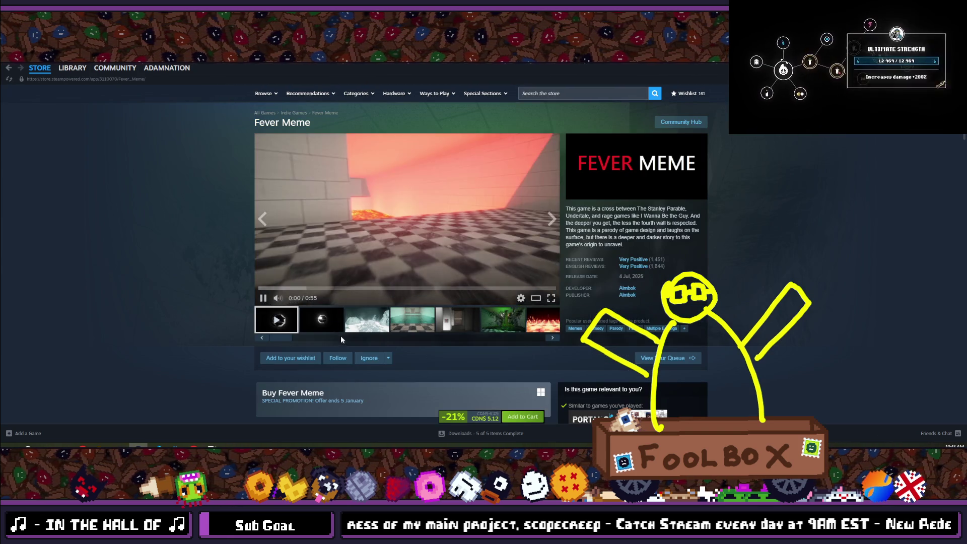
left_click(322, 319)
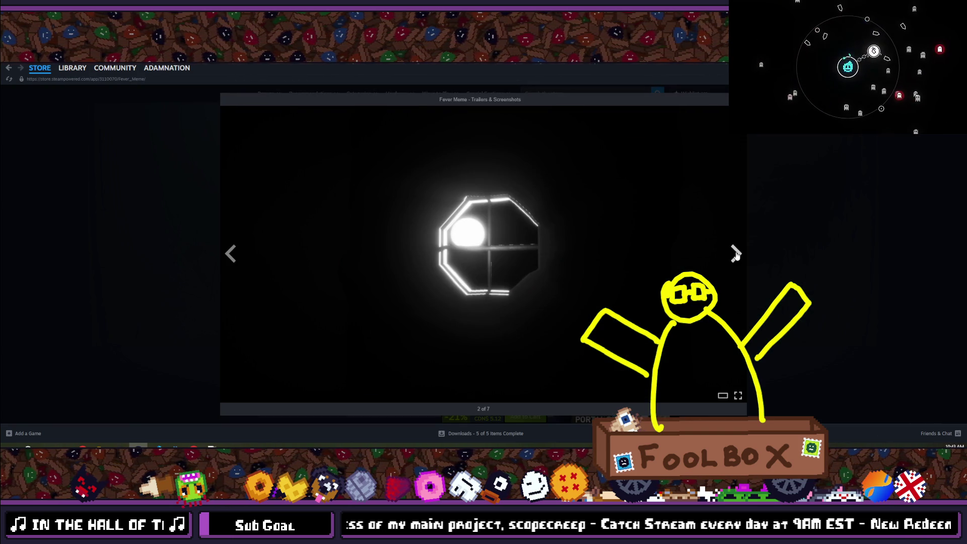
left_click(736, 254)
left_click(736, 254)
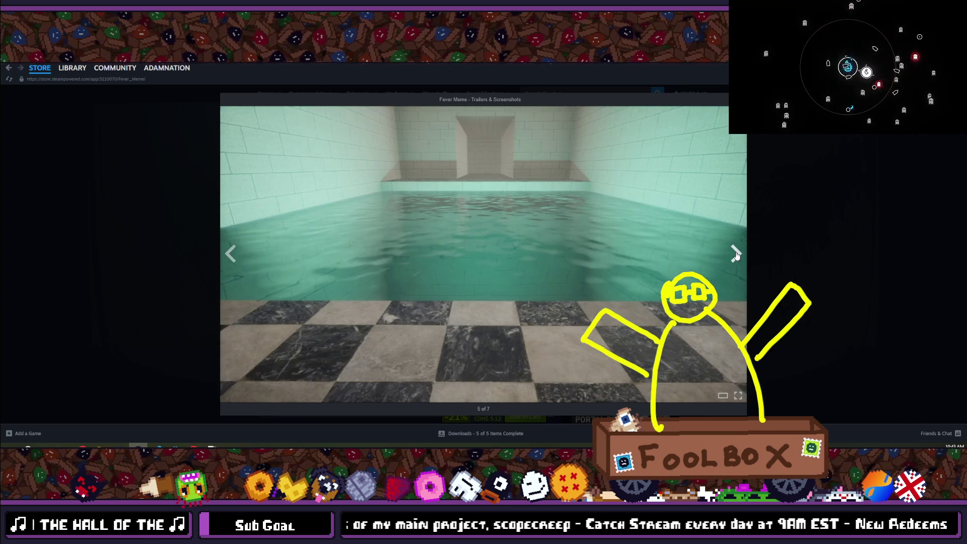
left_click(736, 254)
left_click(736, 253)
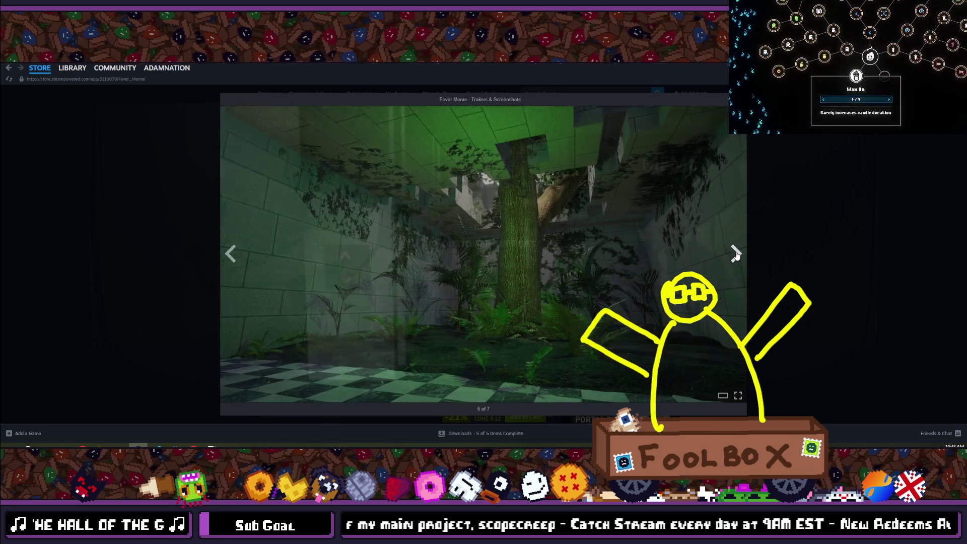
left_click(736, 253)
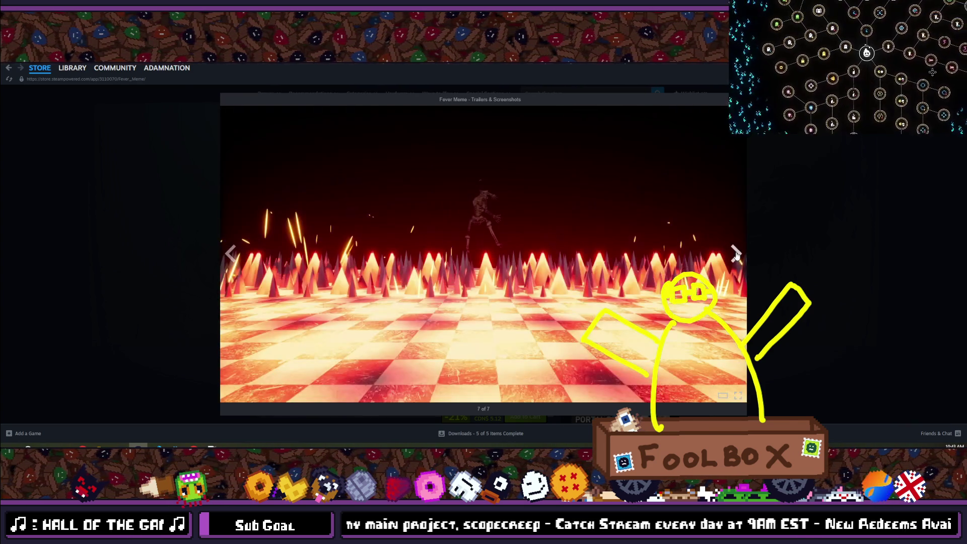
left_click(736, 254)
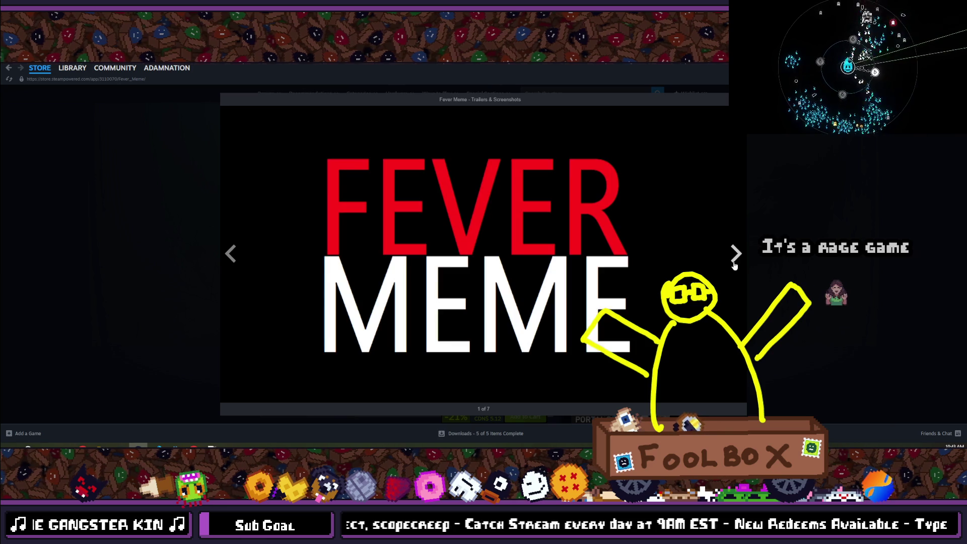
left_click(338, 386)
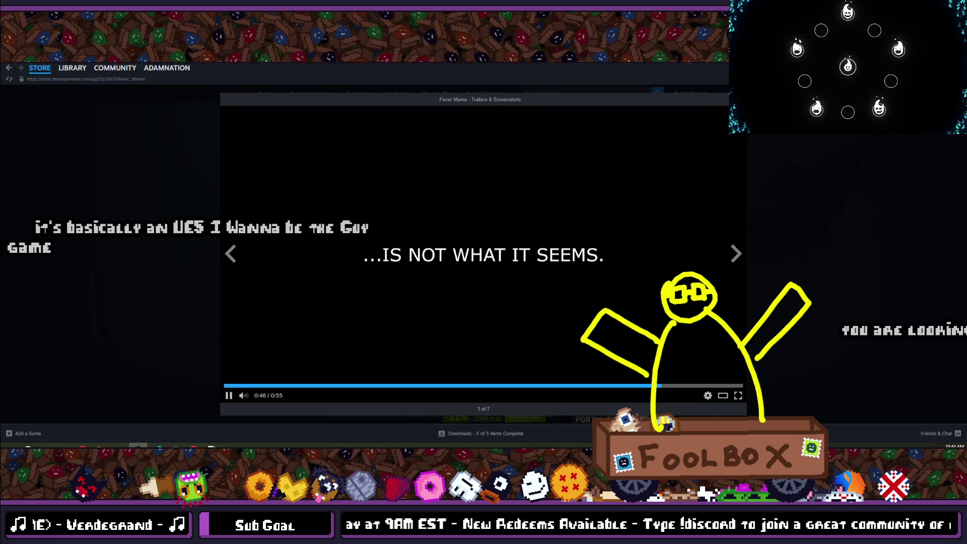
key("Escape")
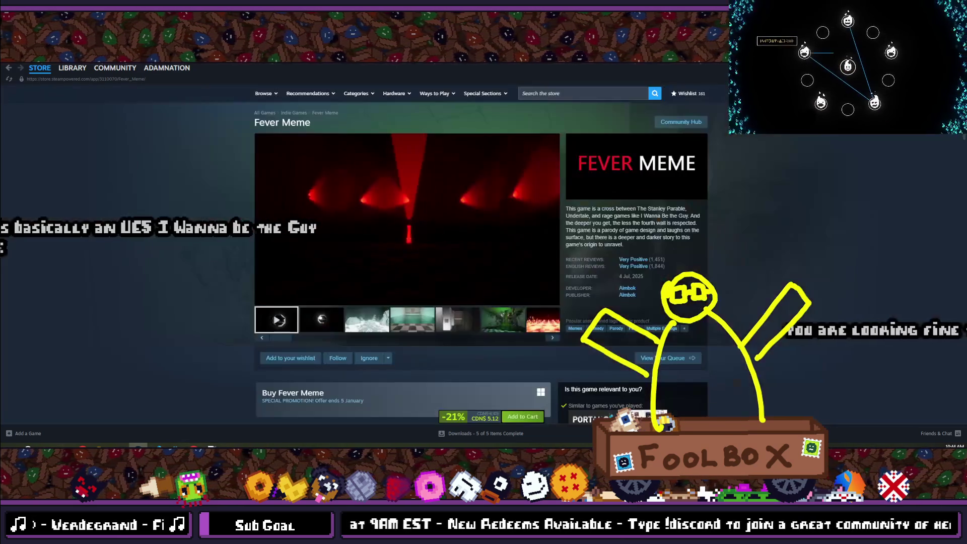
- Pause the Fever Meme trailer, add the game to the wishlist, browse its page, and return to Godot
left_click(262, 298)
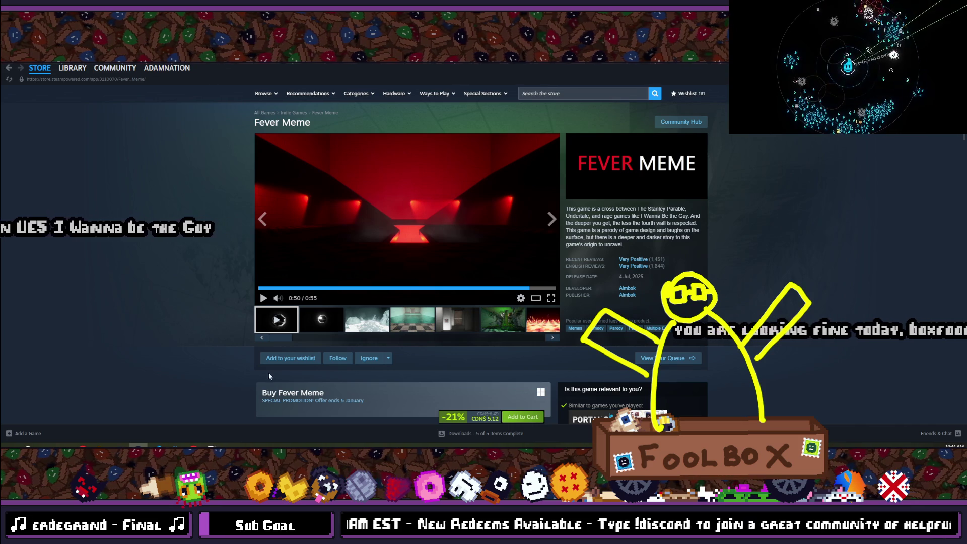
left_click(285, 358)
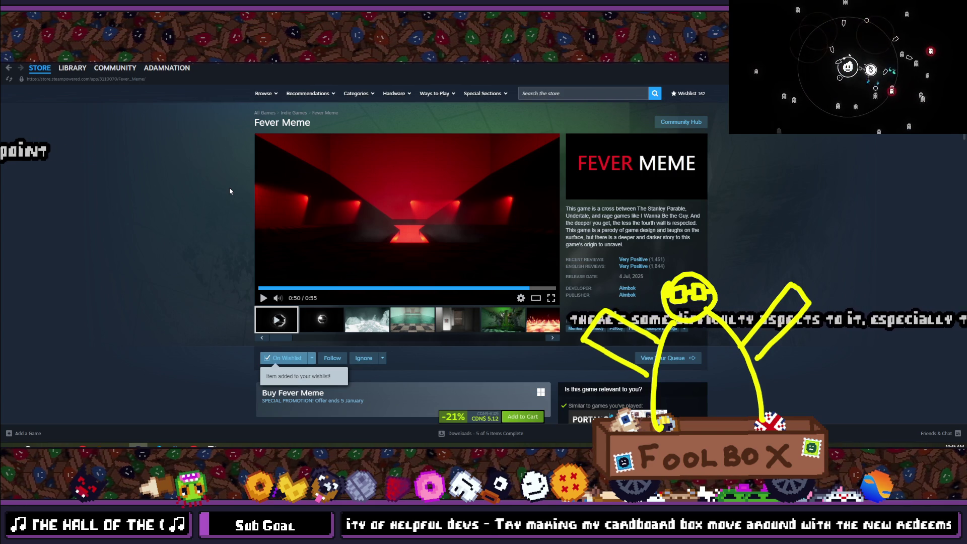
scroll(229, 191, "down", 2)
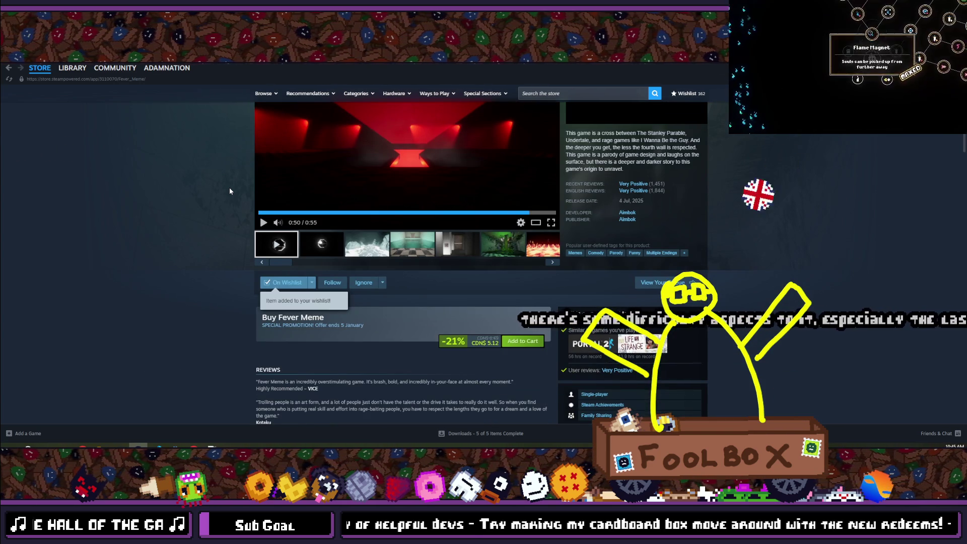
scroll(229, 191, "down", 5)
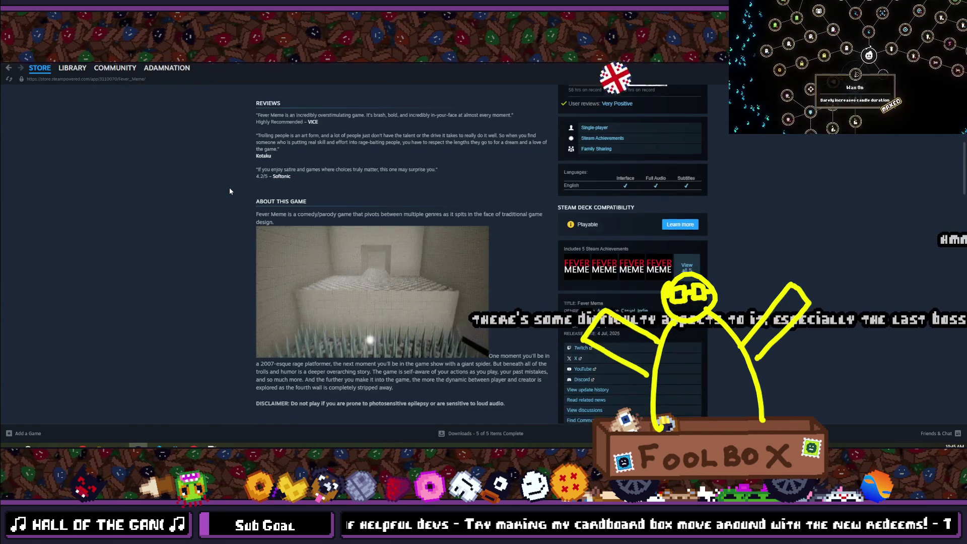
scroll(229, 191, "down", 2)
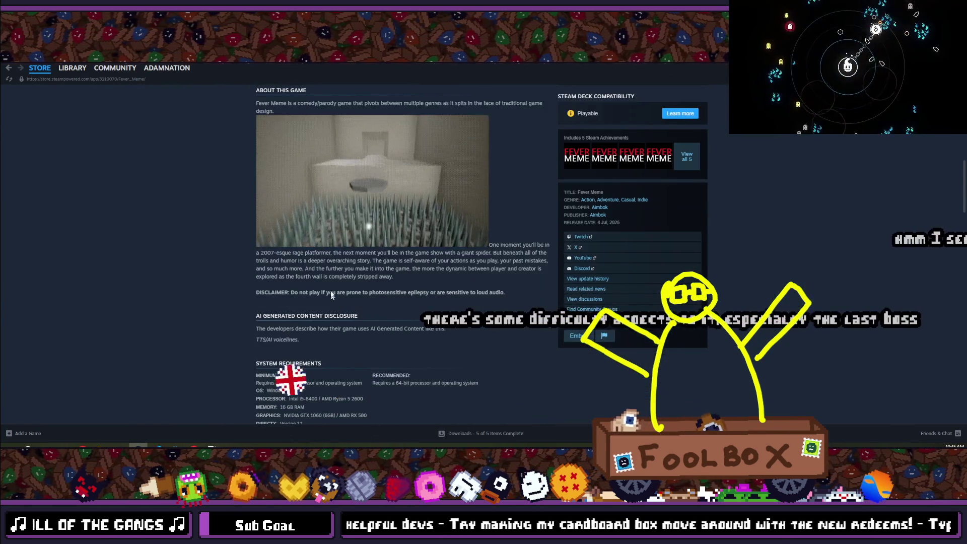
scroll(206, 340, "up", 2)
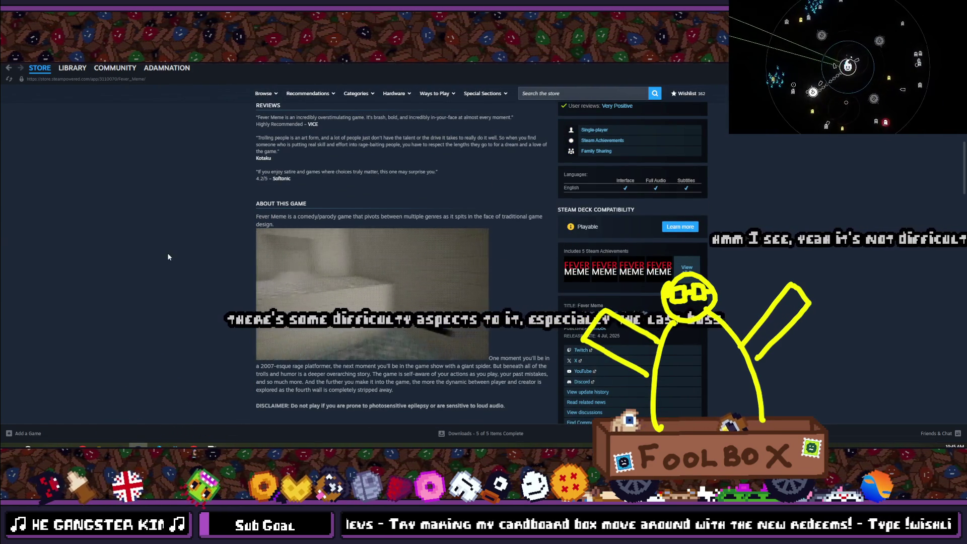
scroll(168, 257, "down", 10)
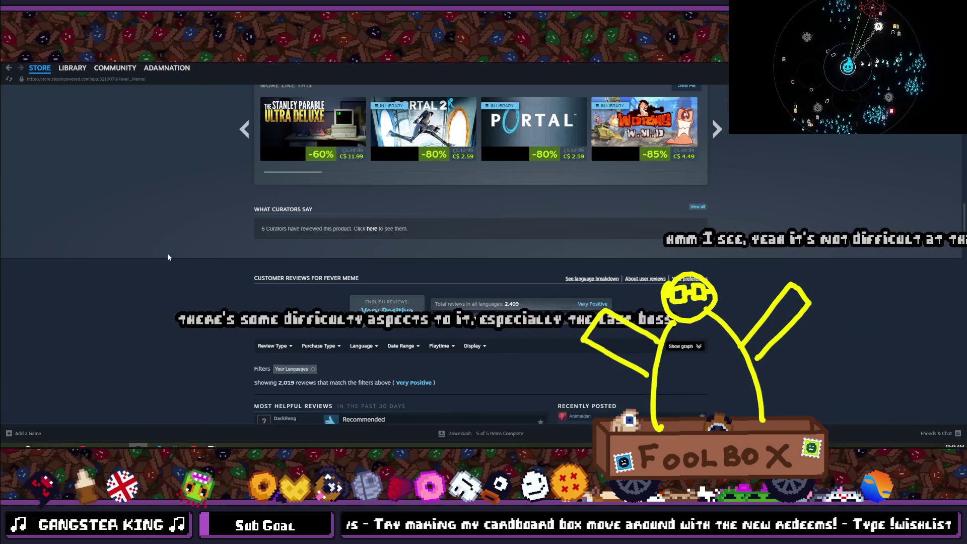
scroll(168, 257, "up", 10)
key("alt+Tab")
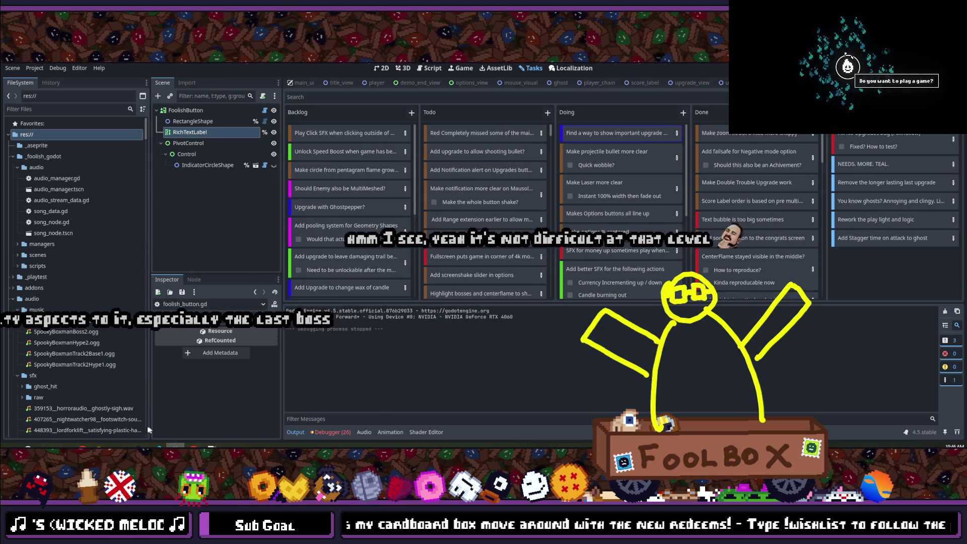
- Bring the Steam window with the wishlisted Fever Meme page back to the front
mouse_move(187, 443)
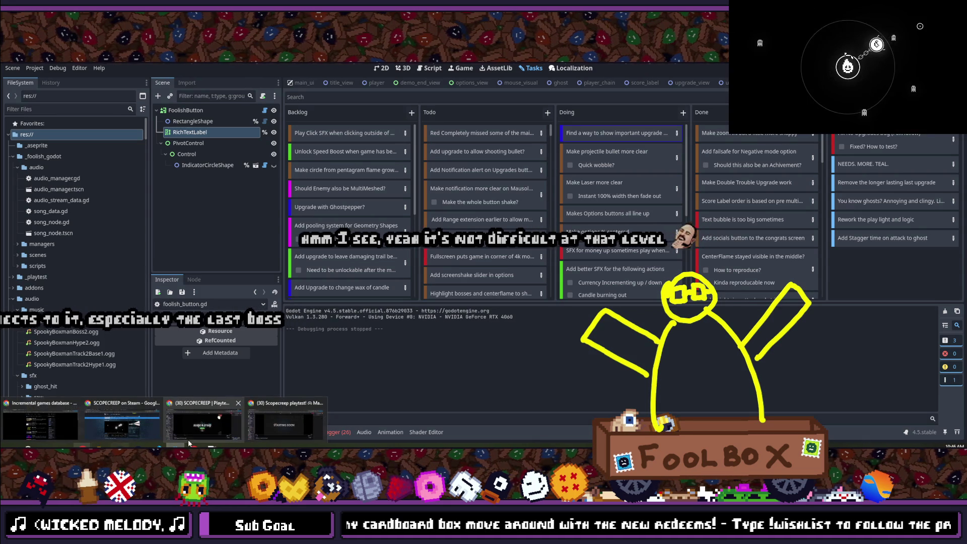
mouse_move(133, 446)
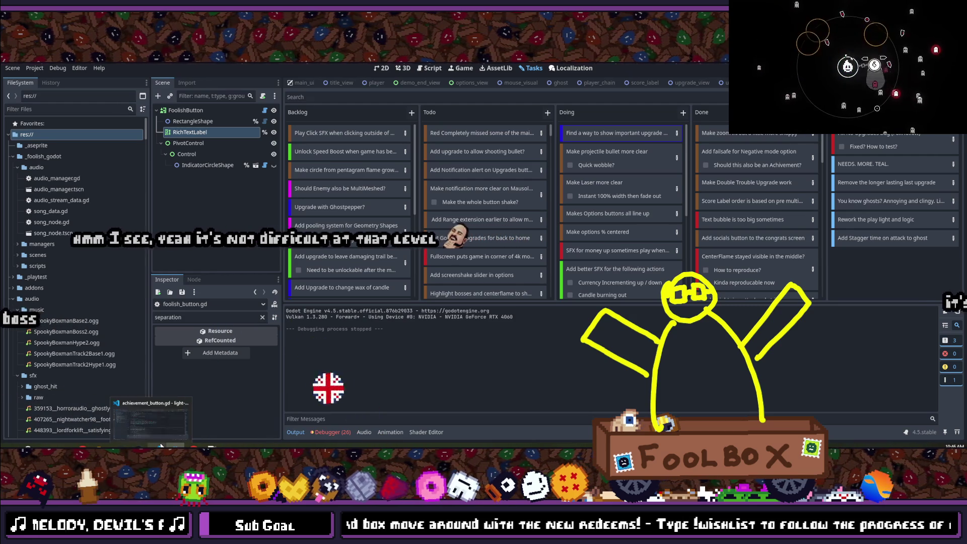
left_click(139, 446)
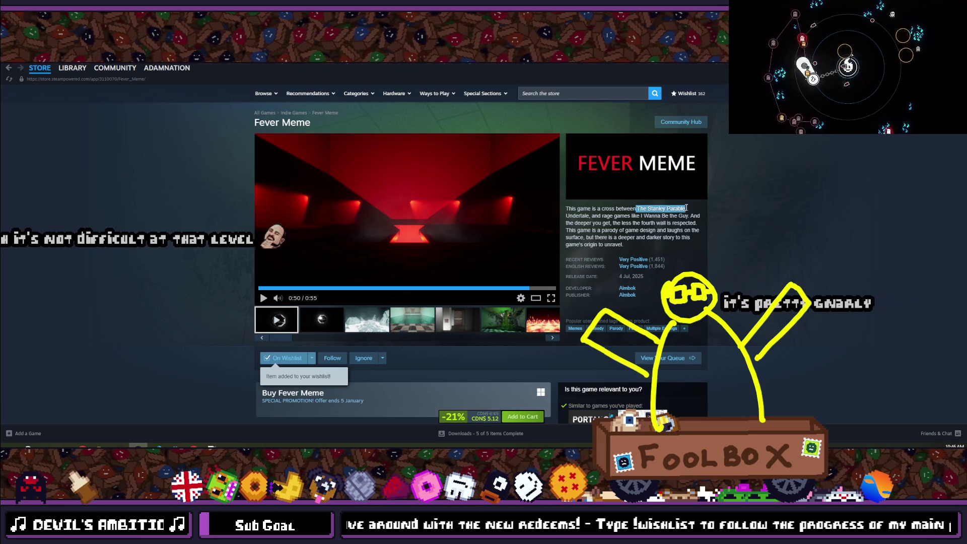
- Select and deselect part of Fever Meme's description, then return to the Godot Tasks board
left_click_drag(678, 220, 688, 217)
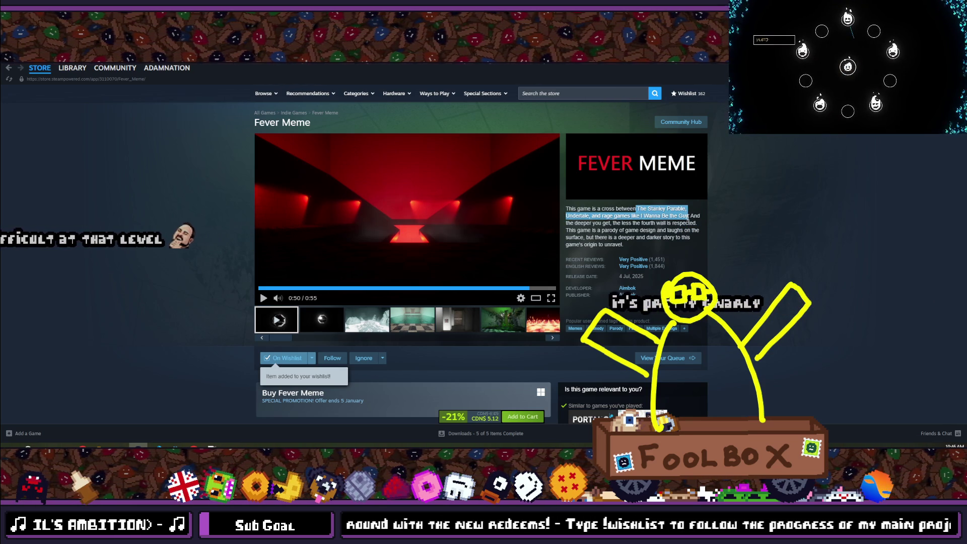
left_click(688, 217)
key("alt+Tab")
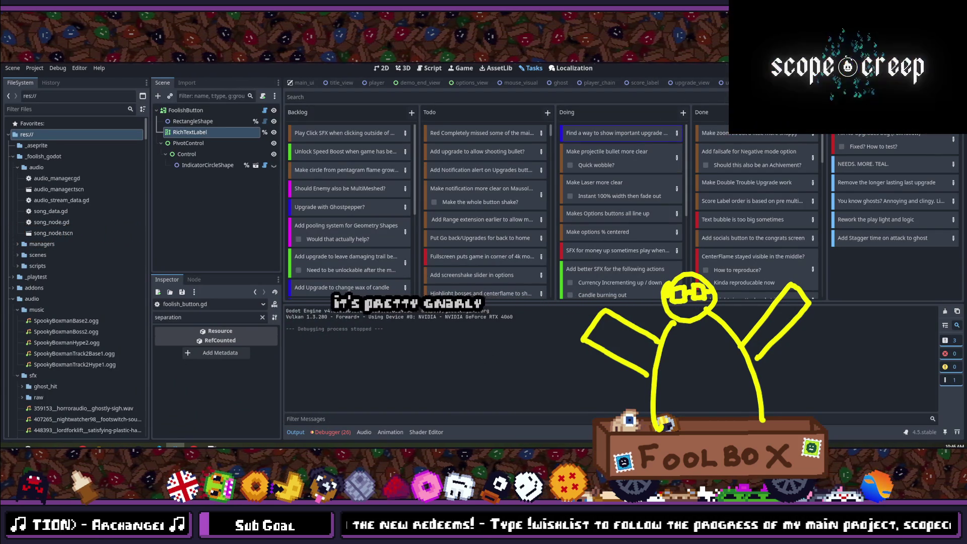
- Use Godot's quick file search to find upgrade_button.gd and open it in VS Code
key("alt+shift+o")
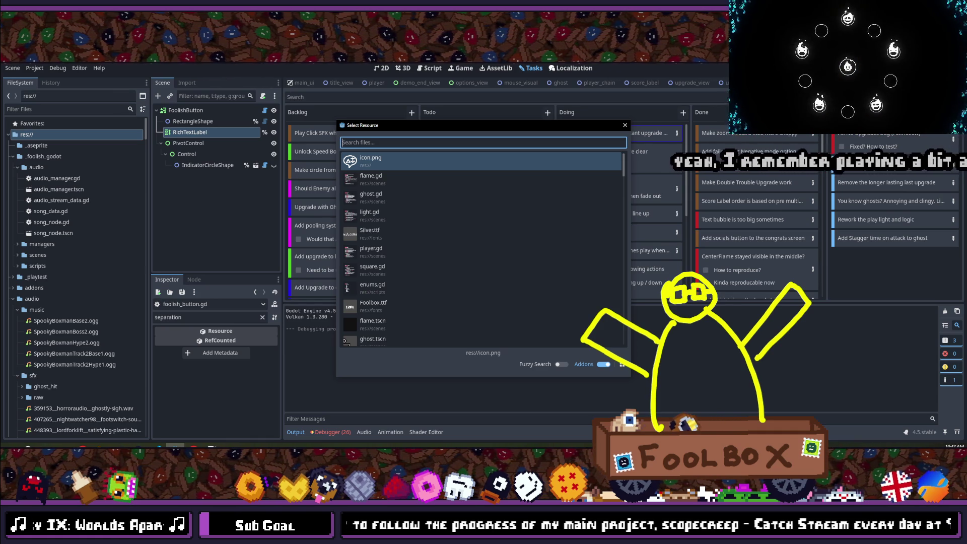
type("button")
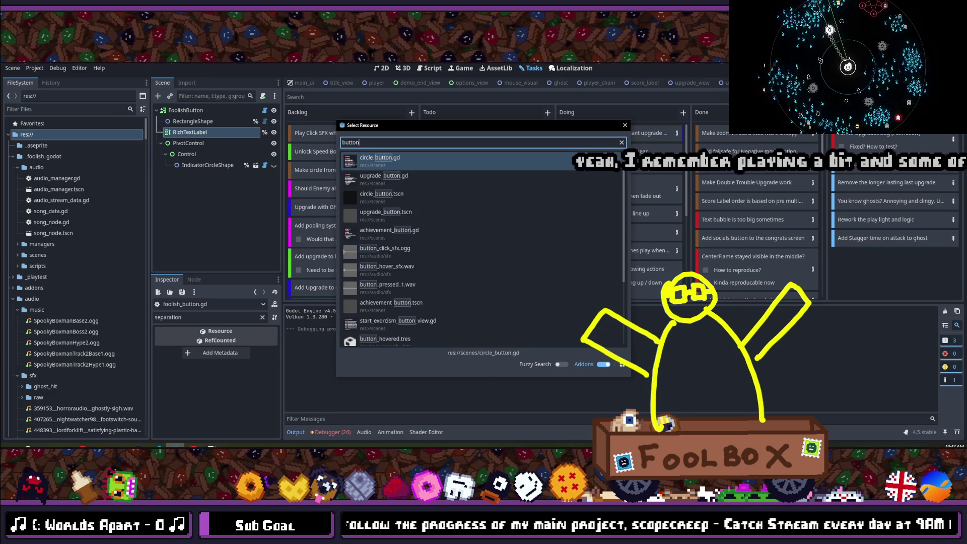
key("BackSpace")
key("BackSpace")
key("BackSpace")
type("upgrade")
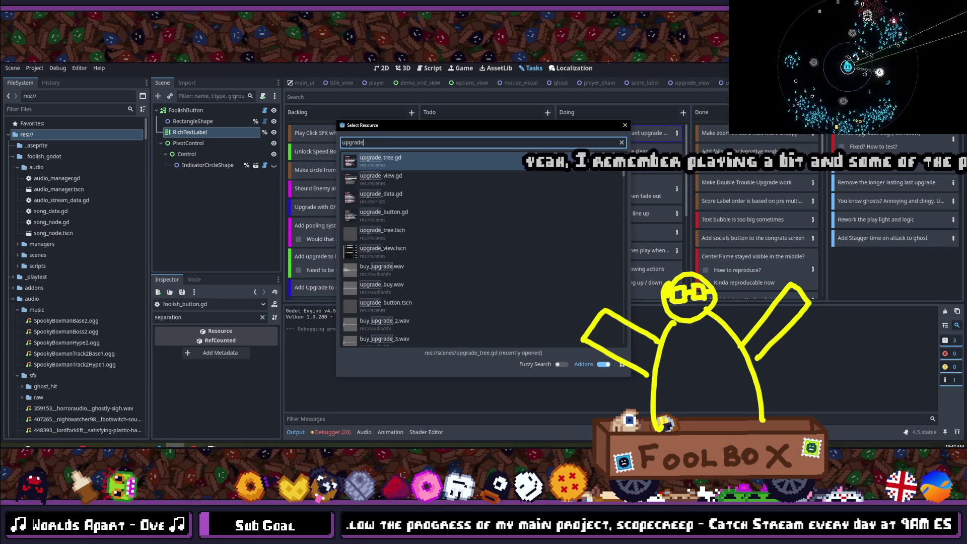
type("_button")
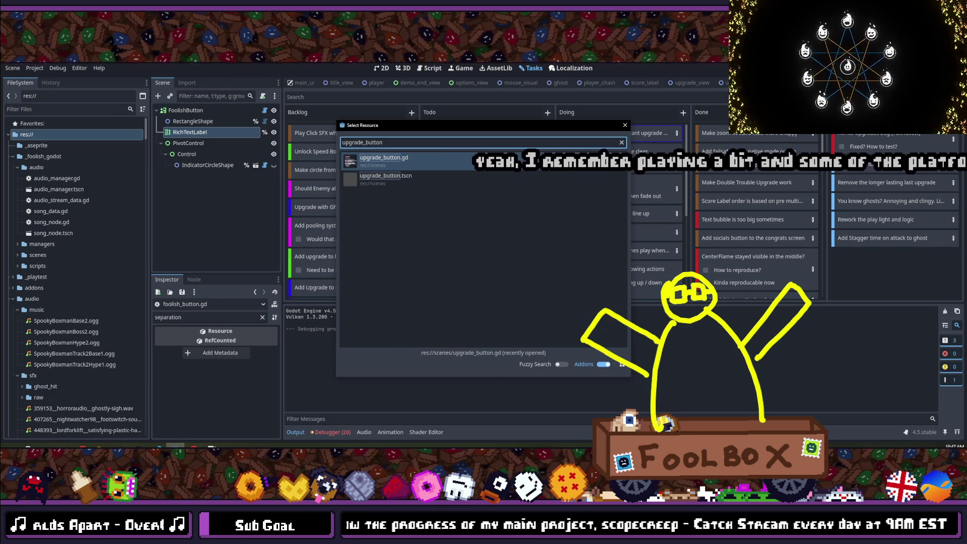
key("Return")
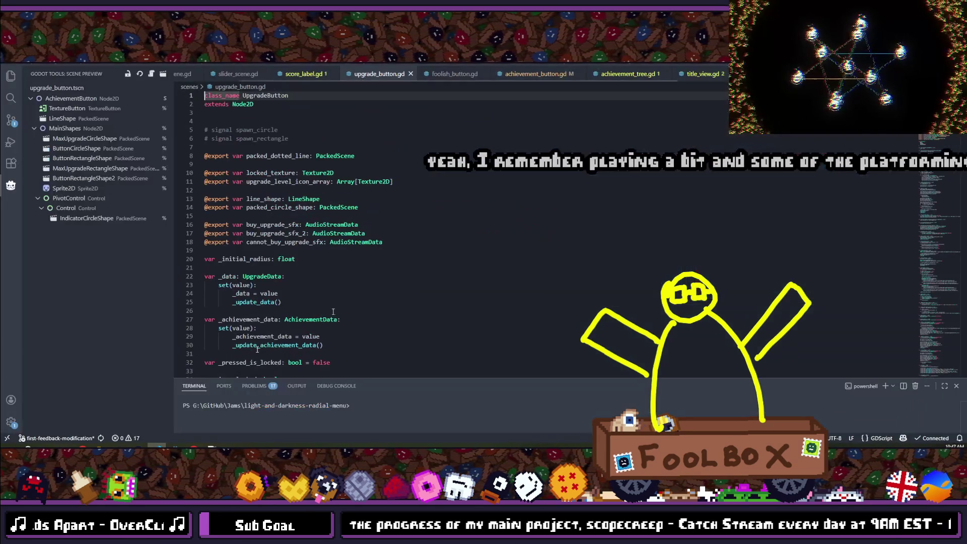
- Select the rotate function (lines 419–426) at the end of achievement_button.gd, then return to upgrade_button.gd
scroll(294, 258, "down", 2)
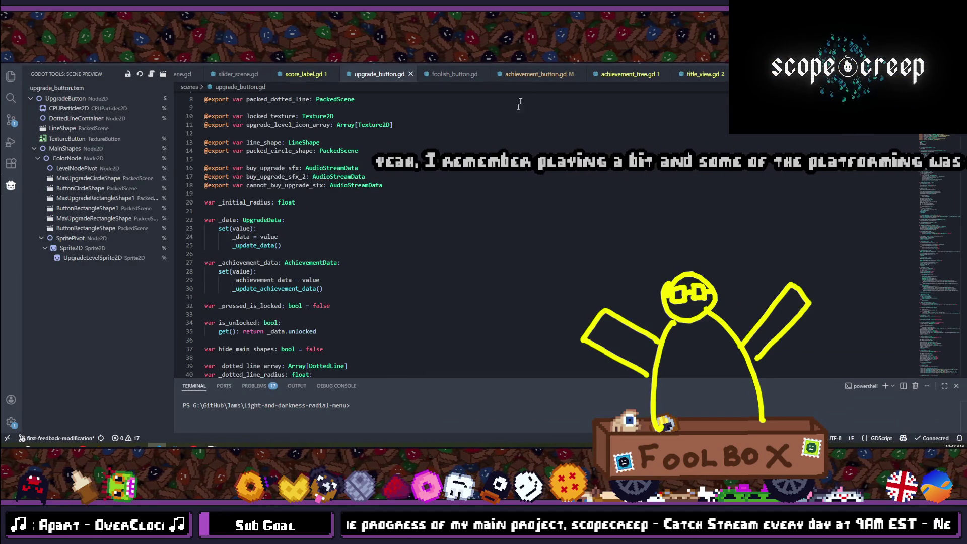
left_click(539, 74)
scroll(333, 213, "down", 10)
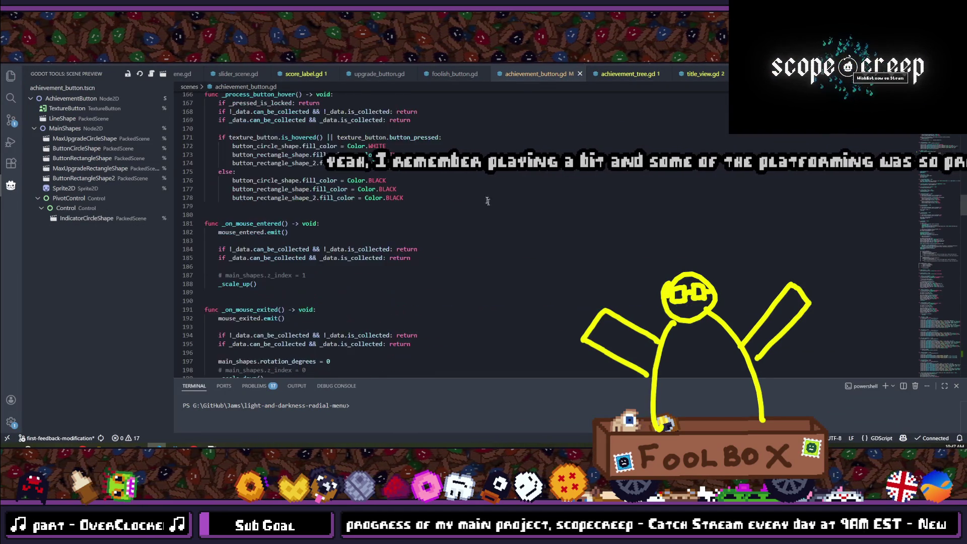
scroll(333, 213, "down", 20)
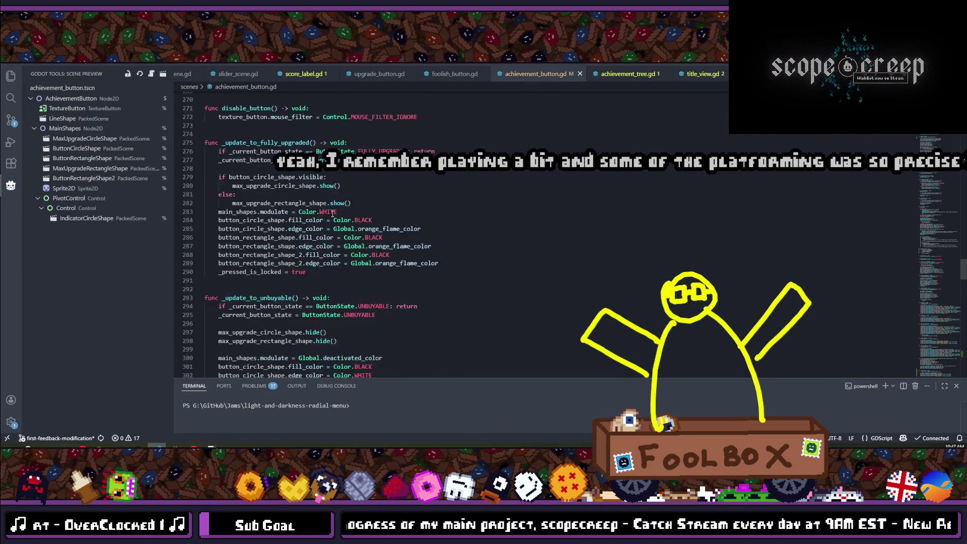
scroll(333, 214, "down", 20)
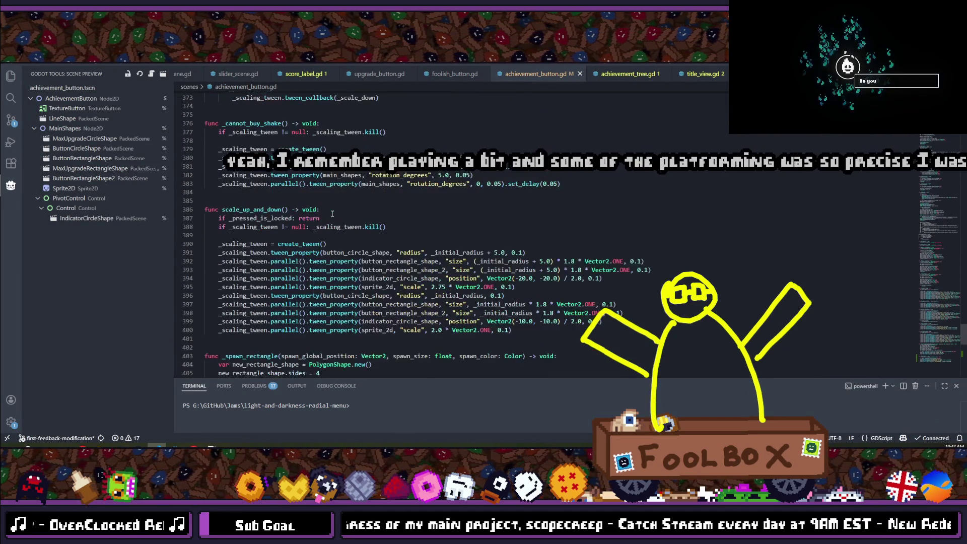
scroll(332, 214, "down", 5)
left_click(517, 204)
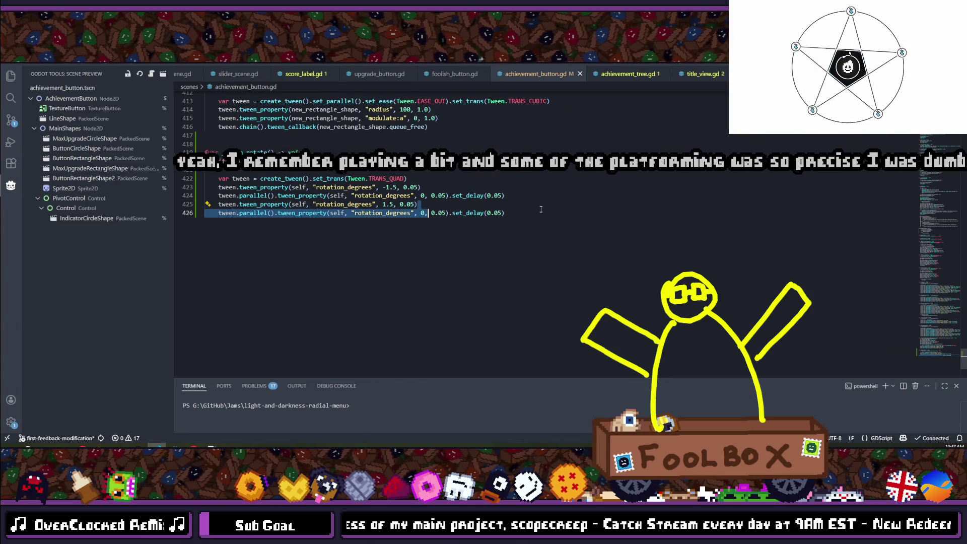
left_click_drag(517, 211, 204, 152)
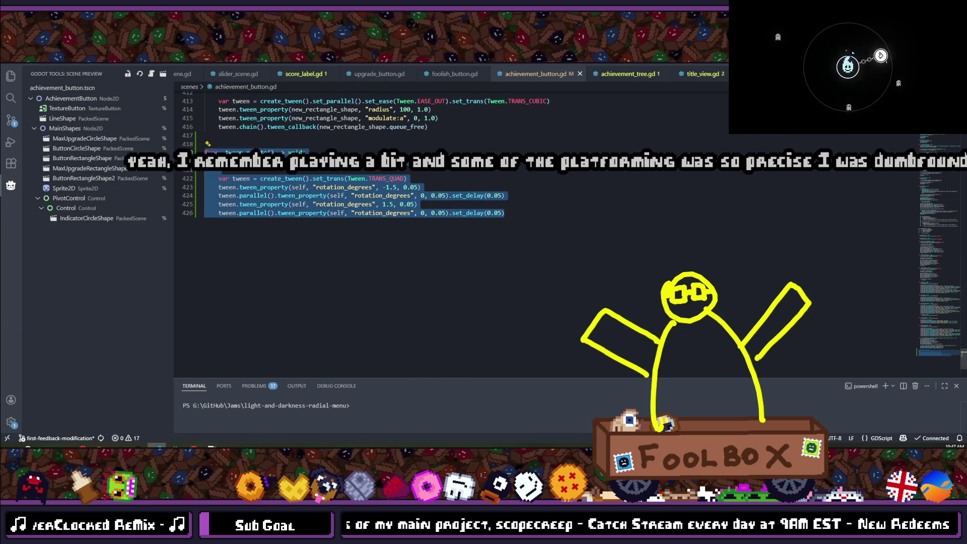
left_click(379, 73)
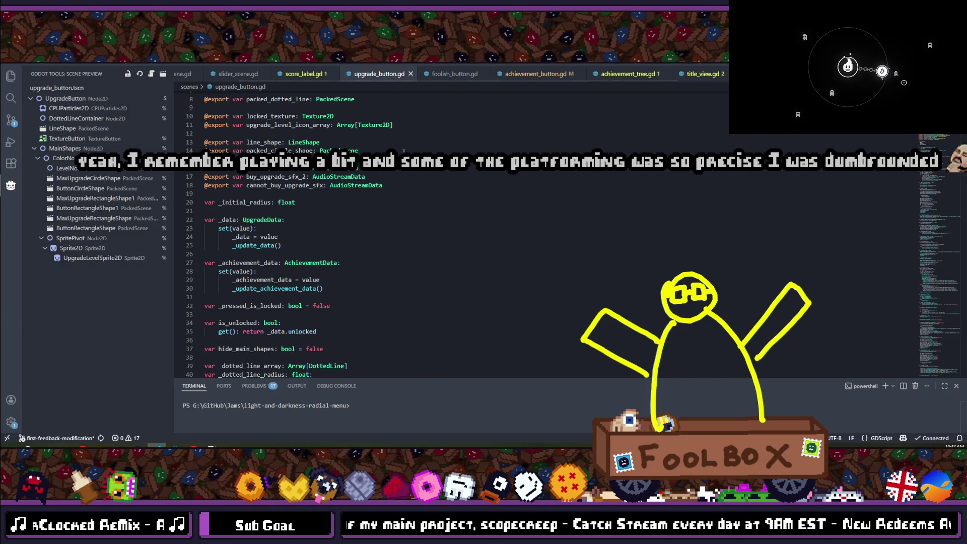
- Paste the copied rotate function on a new line at the end of upgrade_button.gd
scroll(404, 150, "down", 20)
scroll(403, 151, "down", 20)
scroll(392, 327, "up", 5)
left_click(392, 327)
key("Return")
key("Return")
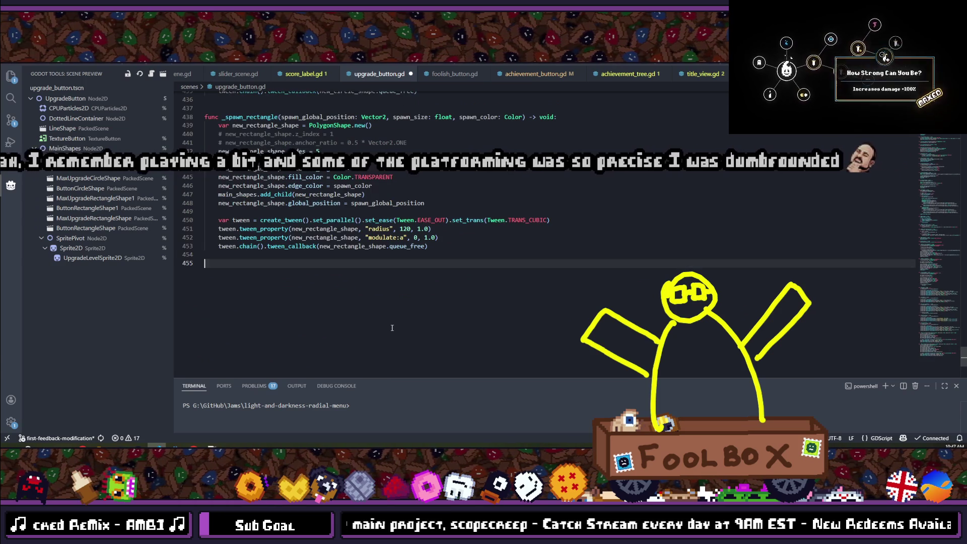
type("func _tween_rotate() -> void: \tif !indicator_circle_shape.is_visible_in_tree(): return  \tvar tween = create_tween().set_trans(Tween.TRANS_QUAD) \ttween.tween_property(self, \"rotation_degrees\", -1.5, 0.05) \ttween.parallel().tween_property(self, \"rotation_degrees\", 0, 0.05).set_delay(0.05) \ttween.tween_property(self, \"rotation_degrees\", 1.5, 0.05) \ttween.parallel().tween_property(self, \"rotation_degrees\", 0, 0.05).set_delay(0.05)")
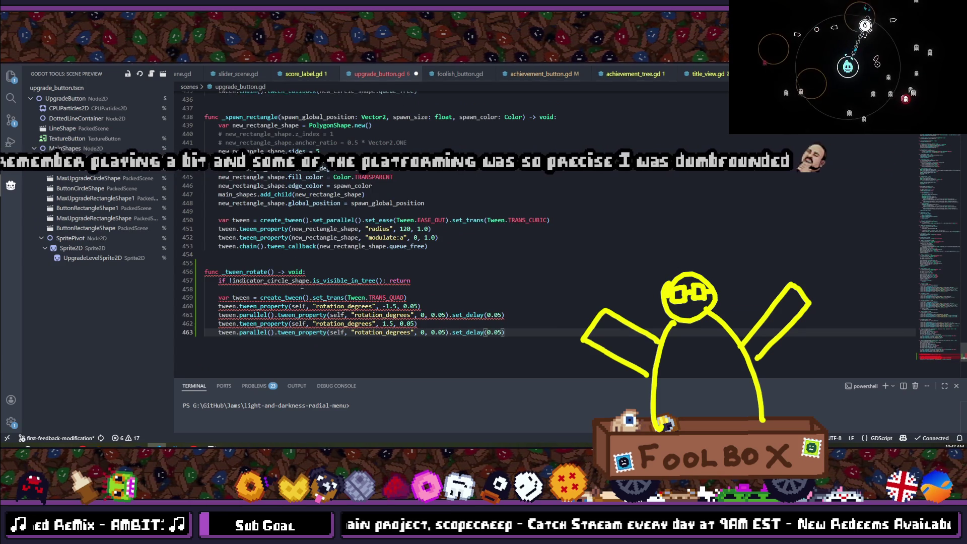
- Change the pasted function's guard to '_current_button_state != ButtonState.BUYABLE' and save the file
left_click(418, 284)
mouse_move(280, 304)
type("if !state")
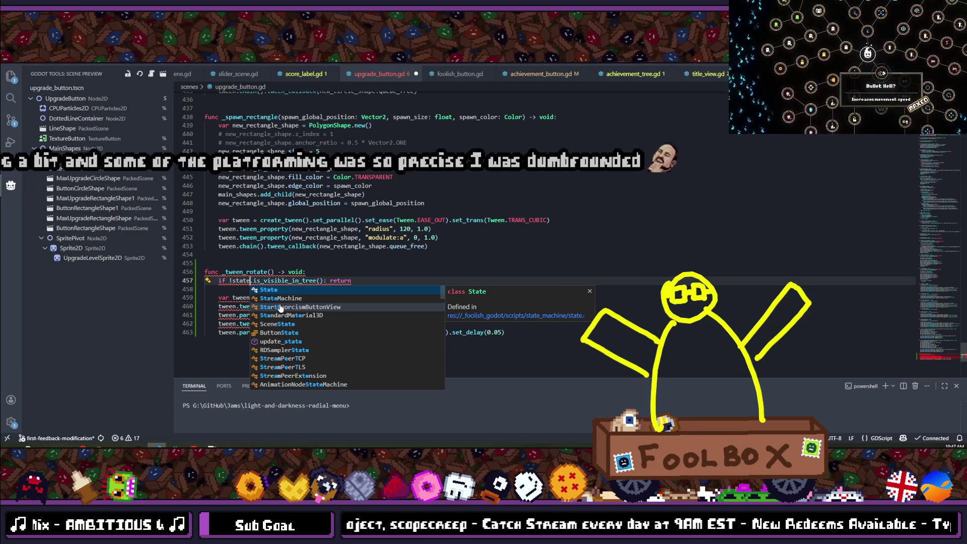
scroll(307, 249, "up", 10)
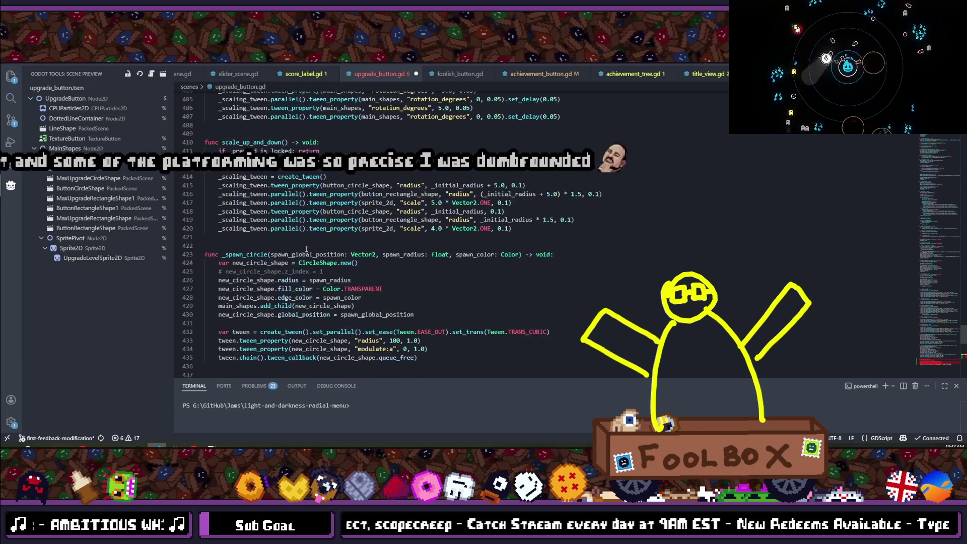
scroll(307, 248, "up", 20)
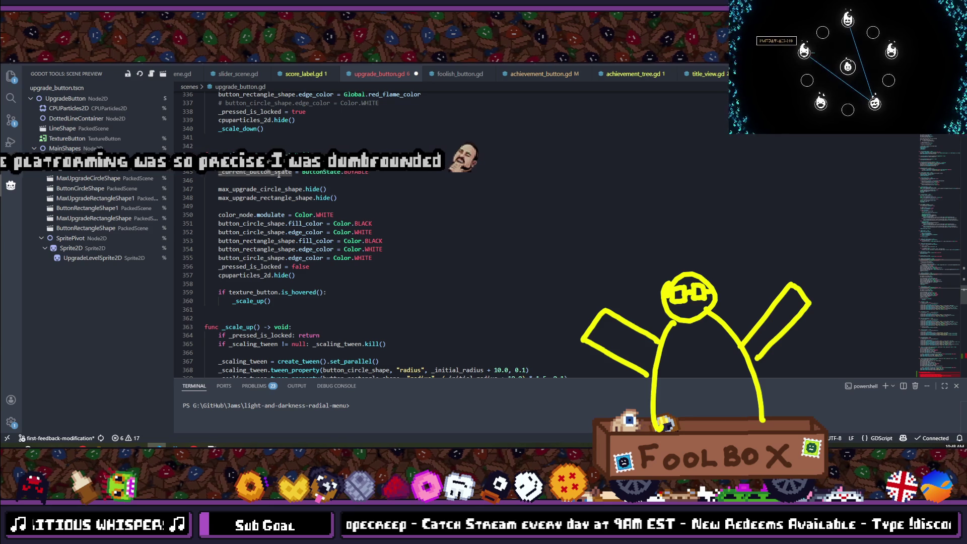
scroll(276, 187, "down", 12)
scroll(276, 187, "down", 20)
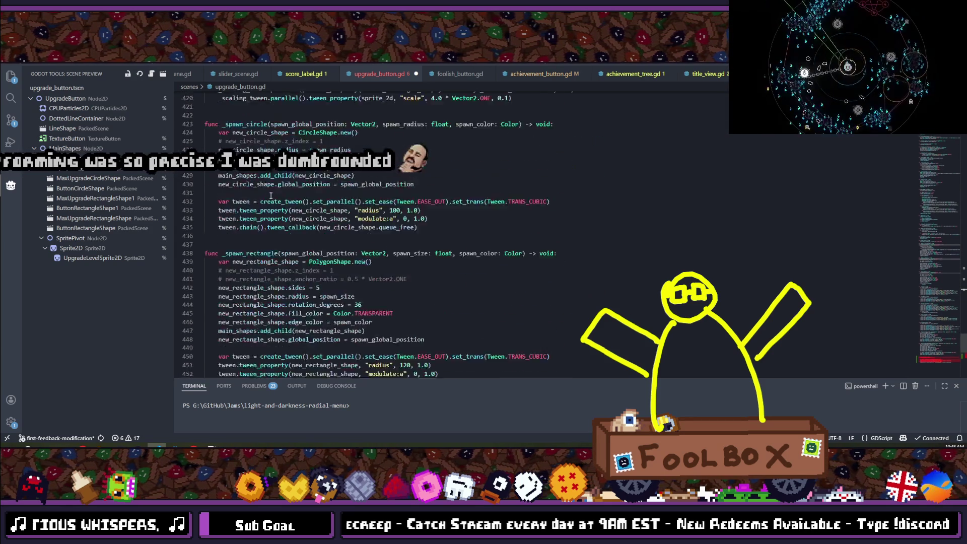
left_click_drag(229, 227, 302, 235)
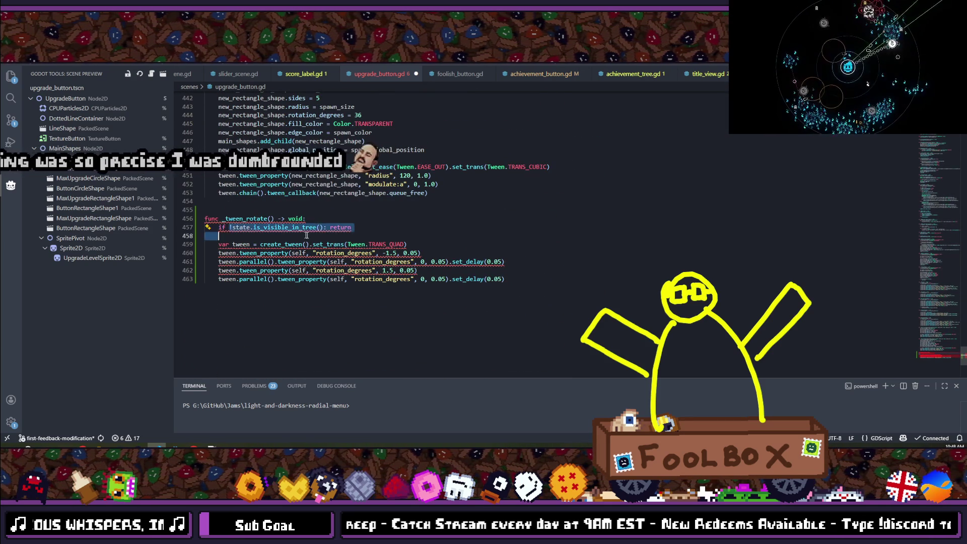
type("_current_button_state !=")
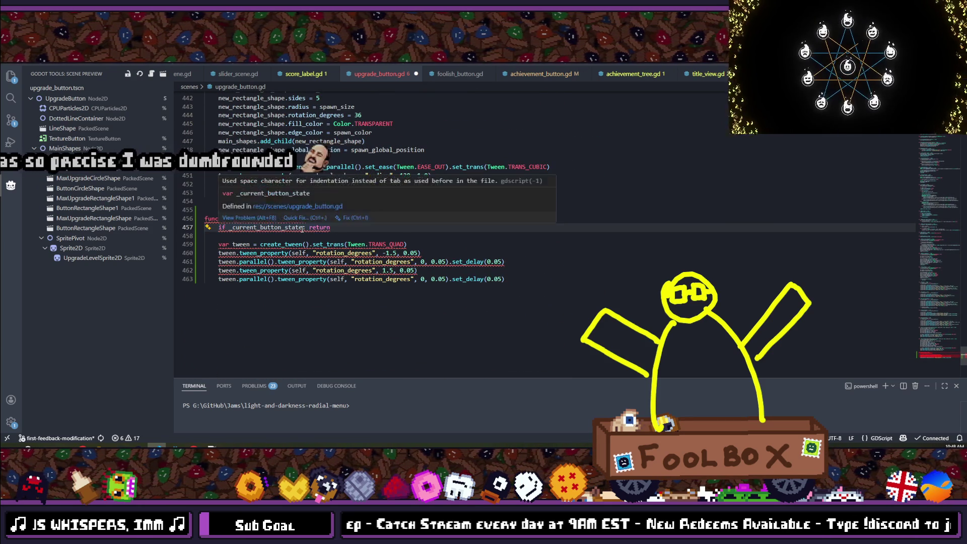
type(" B")
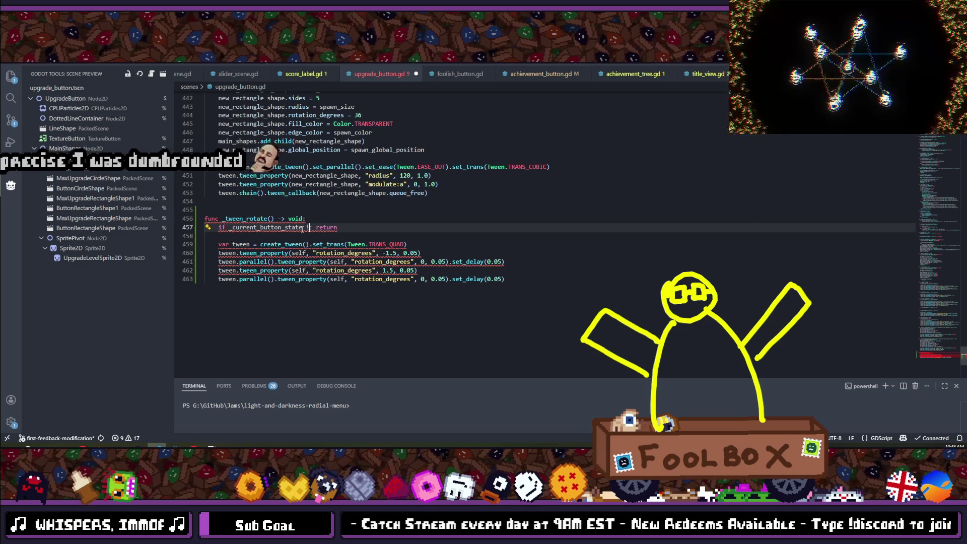
type("uttonState")
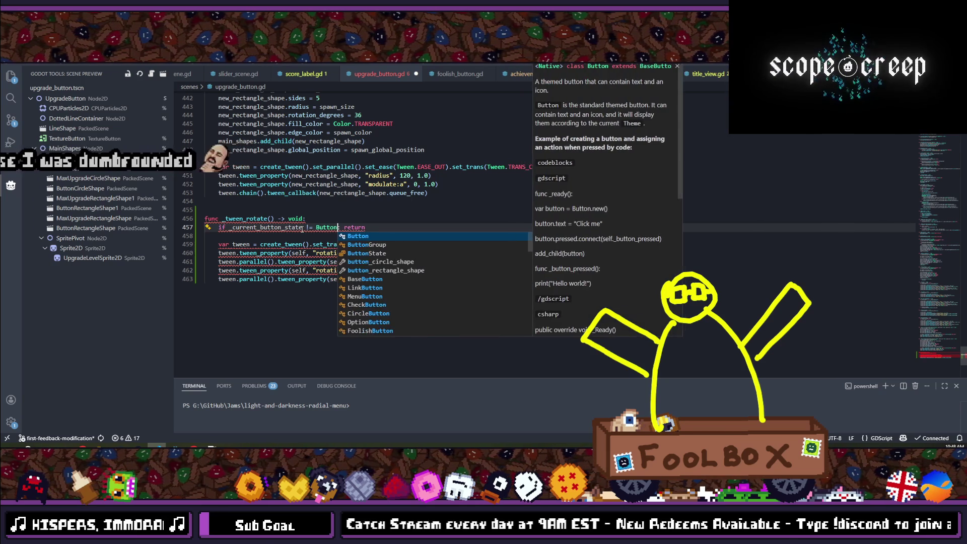
type(".")
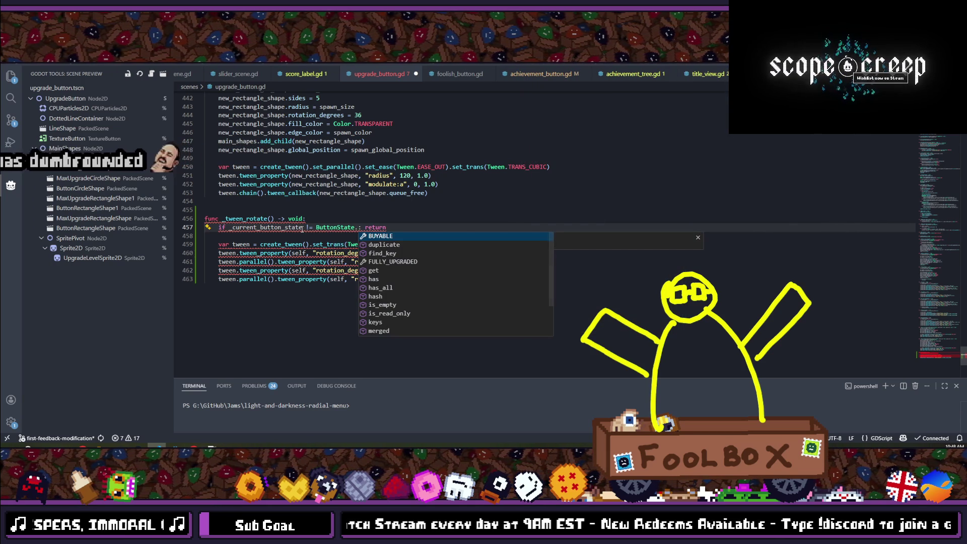
type("B")
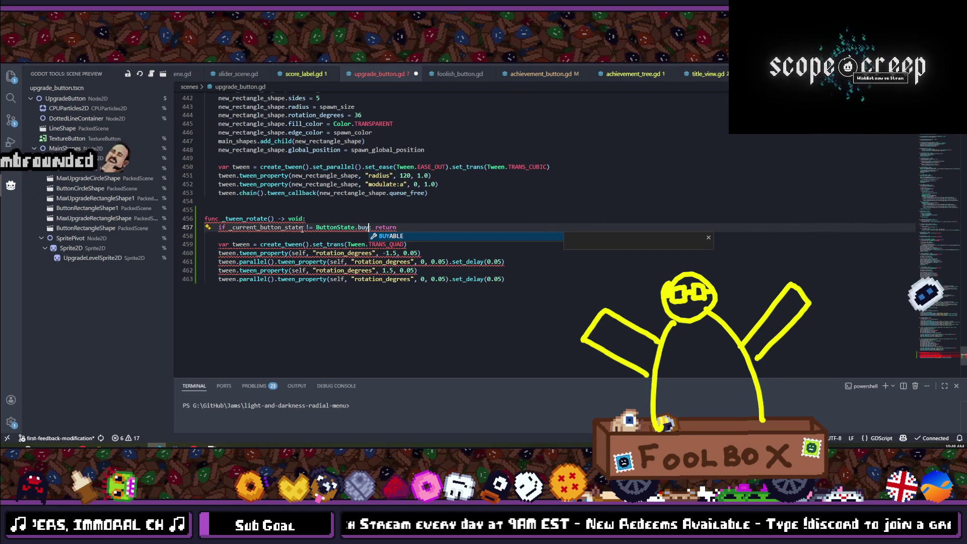
key("Return")
key("ctrl+s")
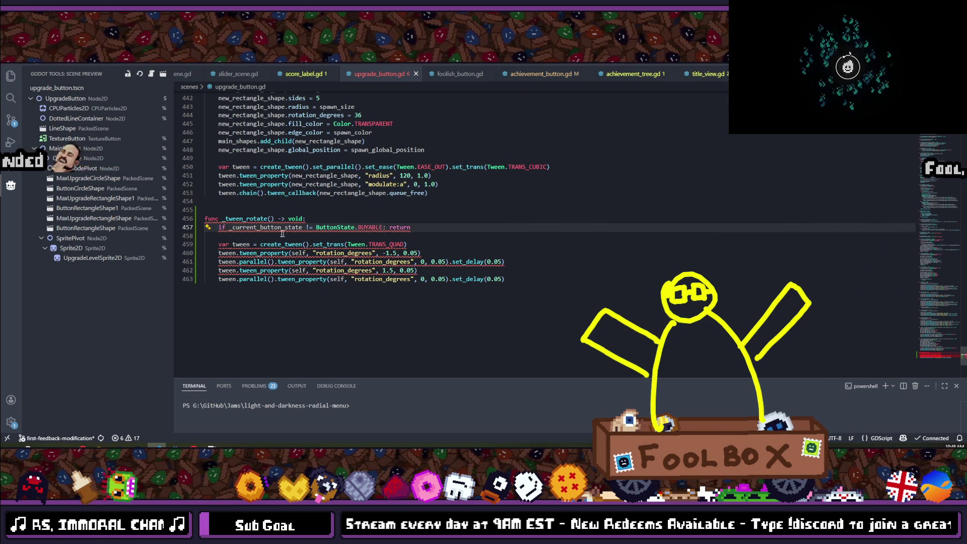
mouse_move(509, 281)
left_mouse_down()
mouse_move(207, 227)
mouse_move(204, 219)
left_mouse_up()
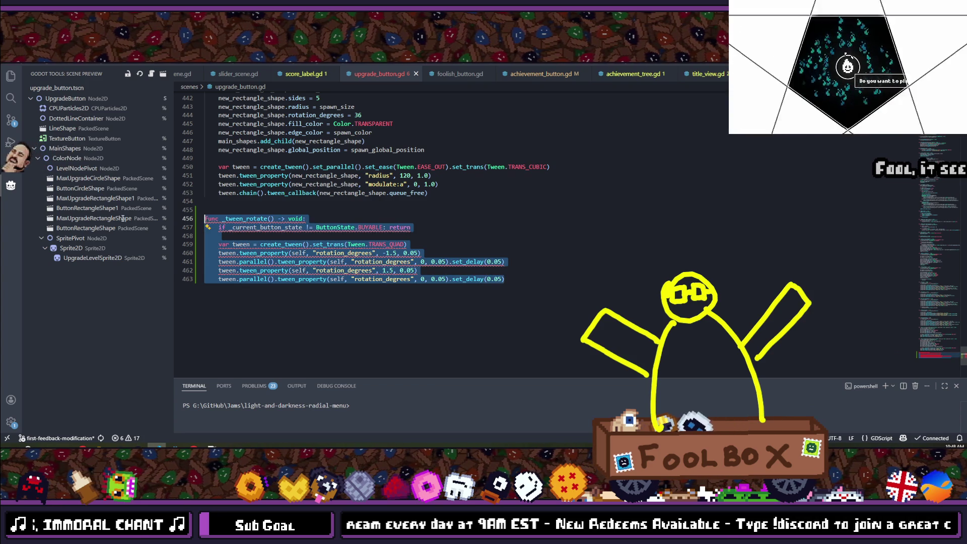
- Convert the selected _tween_rotate function's indentation to spaces
key("ctrl+shift+p")
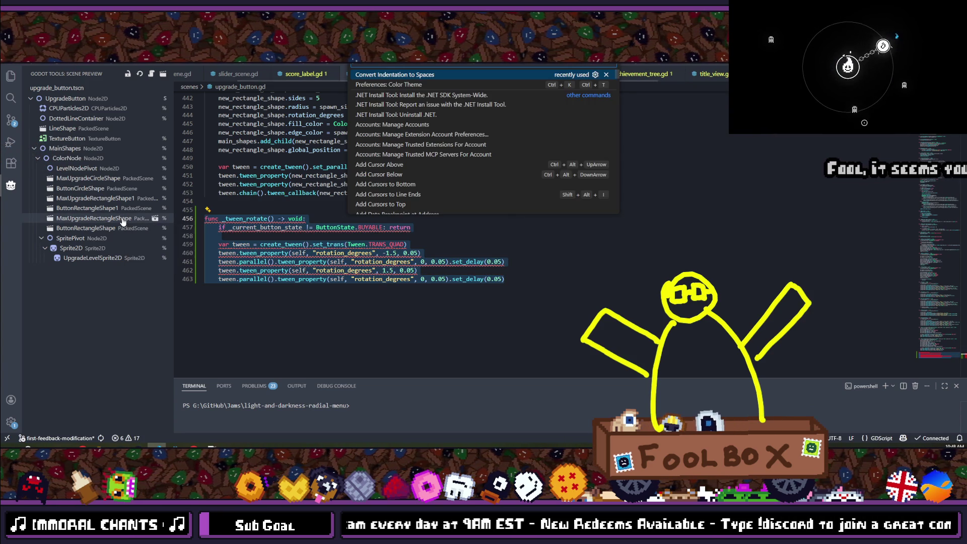
key("Return")
key("Escape")
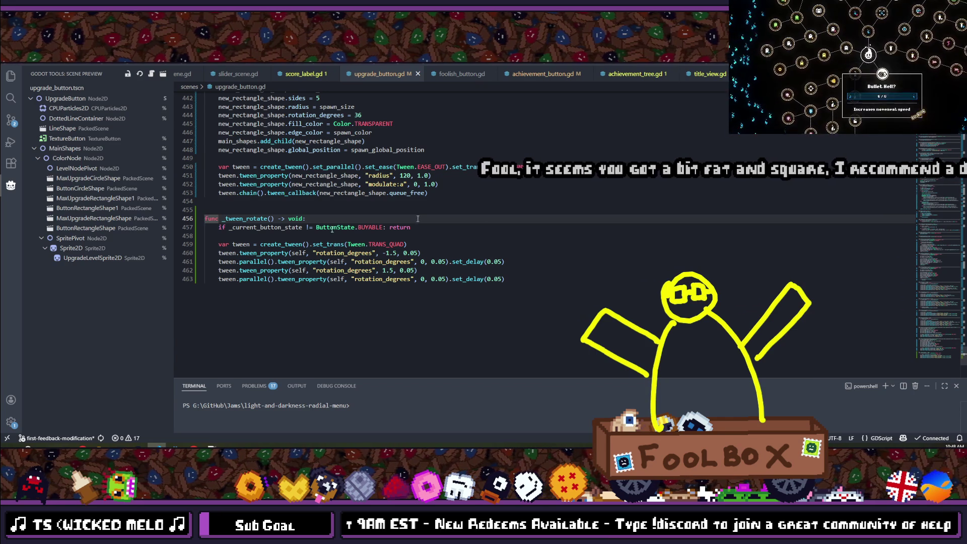
- Review the BUYABLE early-return line in _tween_rotate, then switch to Godot to run the game
scroll(254, 286, "up", 1)
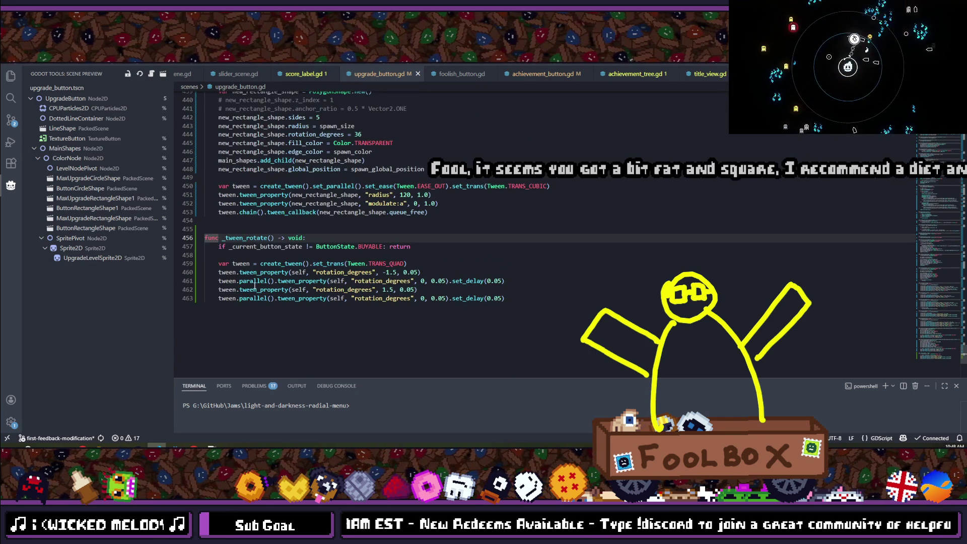
left_click(239, 248)
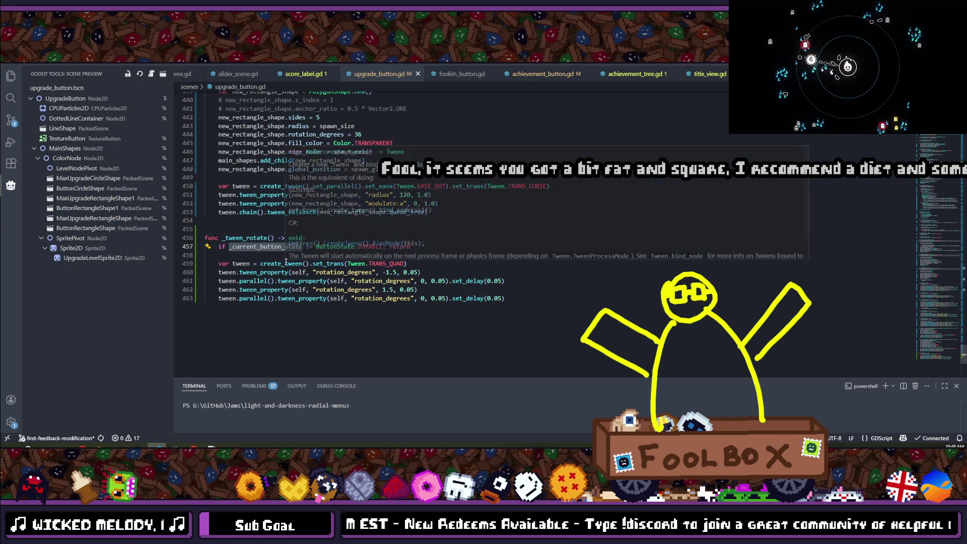
left_click(442, 245)
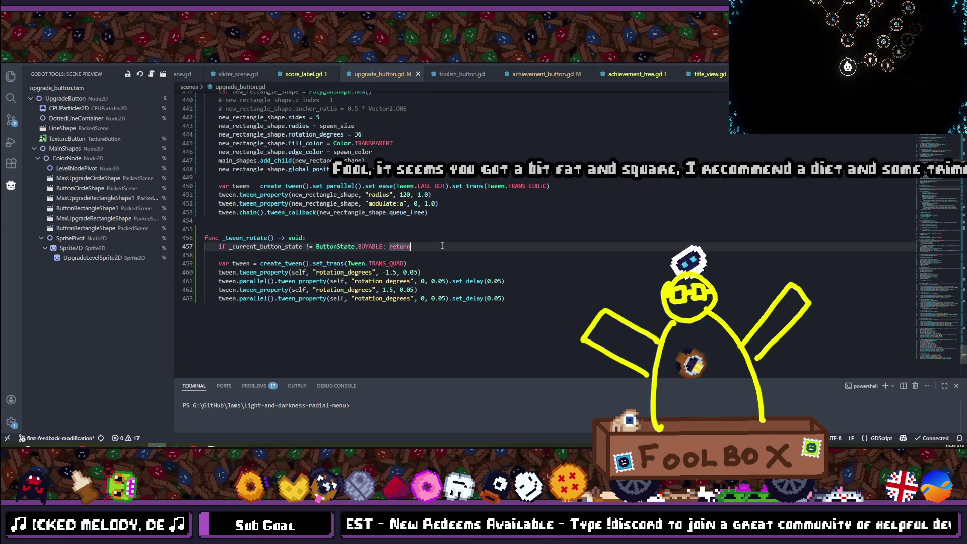
key("ctrl+p")
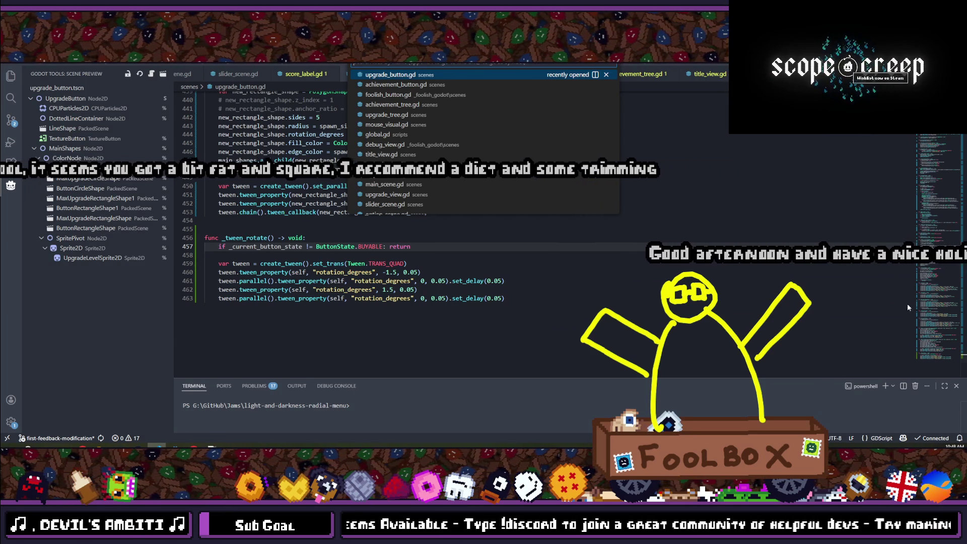
left_click(414, 260)
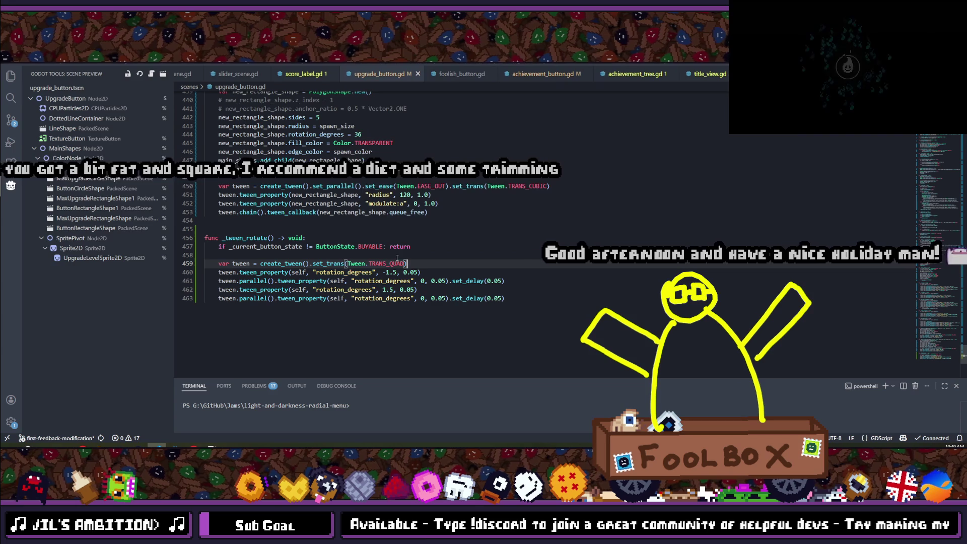
key("alt+Tab")
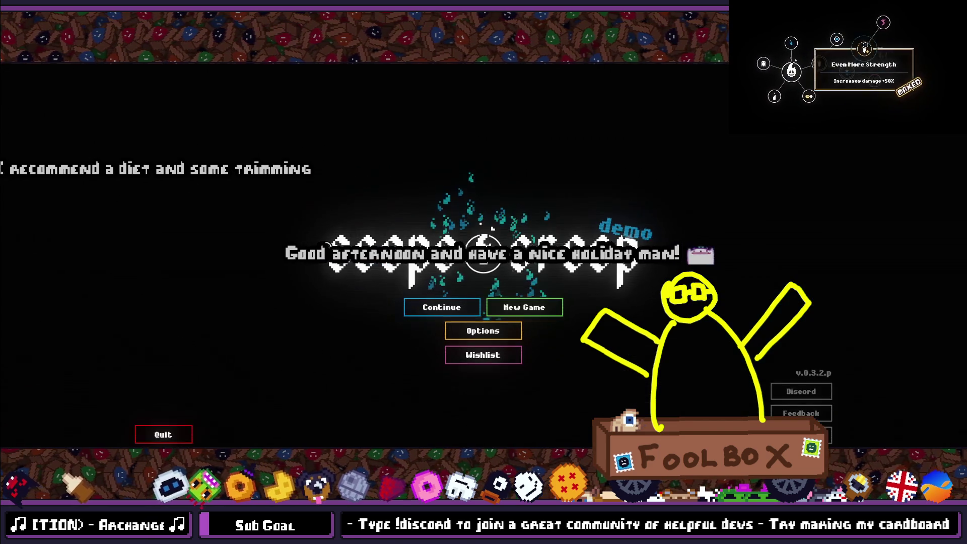
- Continue into the level 1 upgrade hub to view the buttons, then quit the game and return to VS Code
left_click(442, 307)
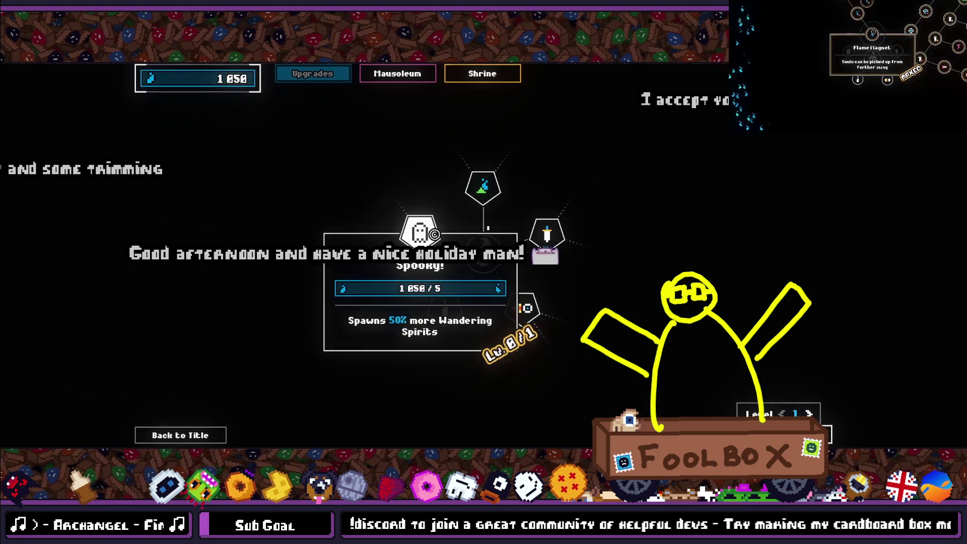
mouse_move(443, 312)
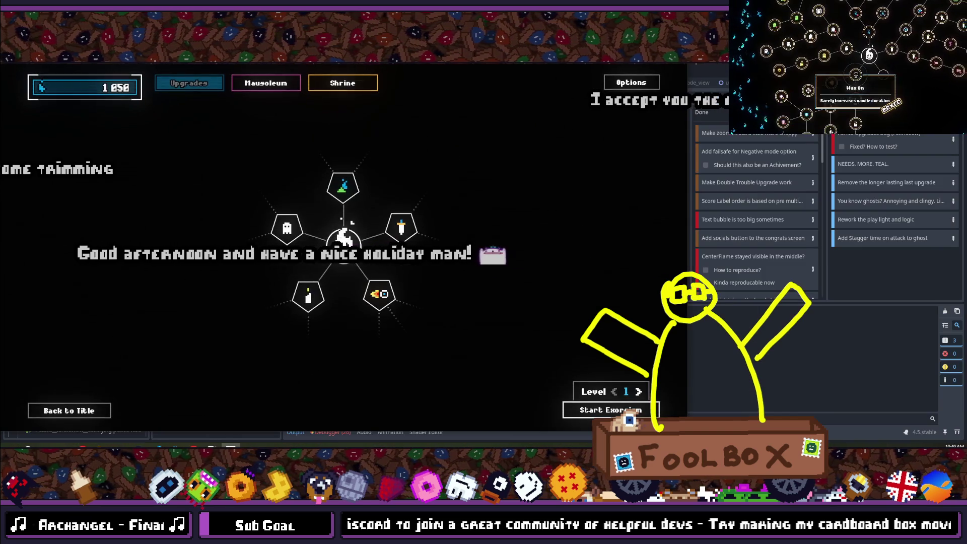
key("alt+F4")
left_click(192, 444)
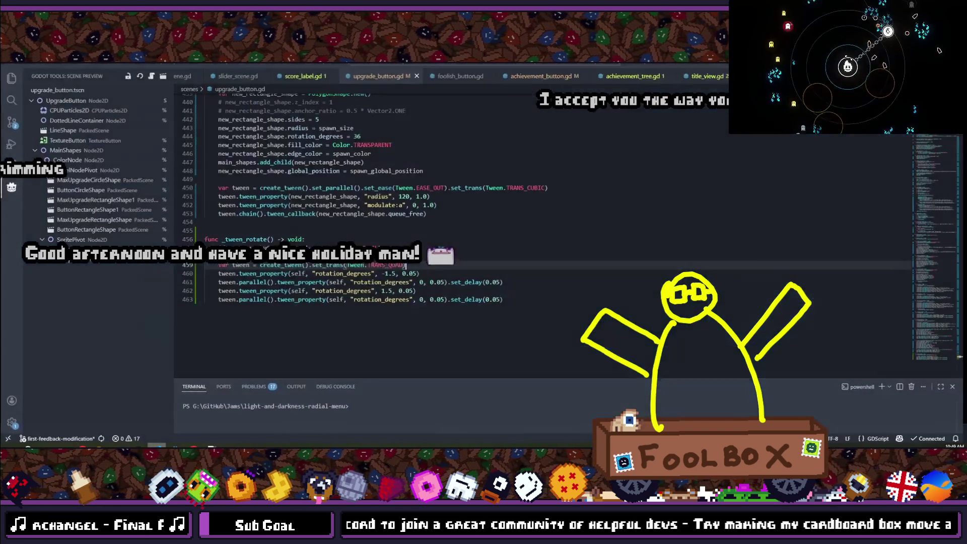
- Below the commented connect line in _ready, add 'Commands.play_beat.connect(_tween_rotate)'
double_click(255, 233)
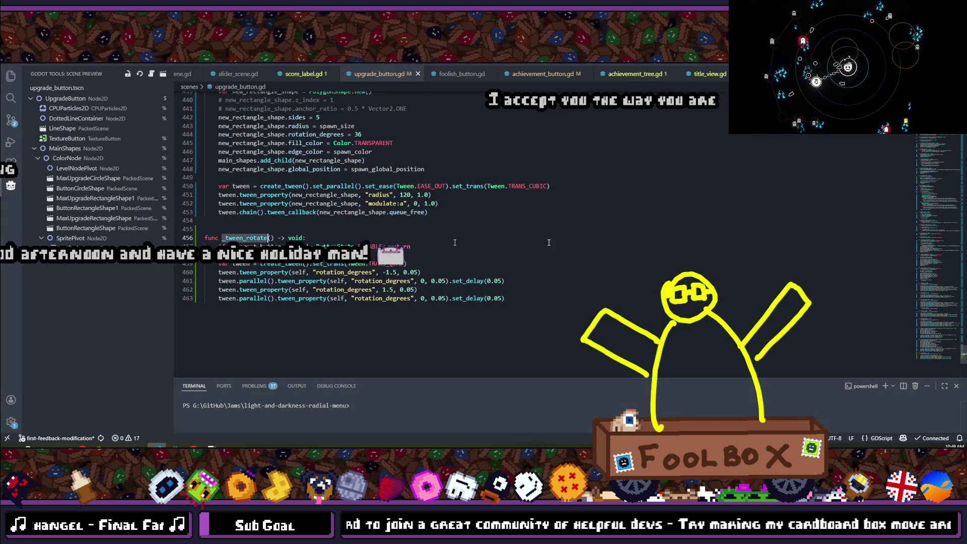
scroll(239, 235, "up", 20)
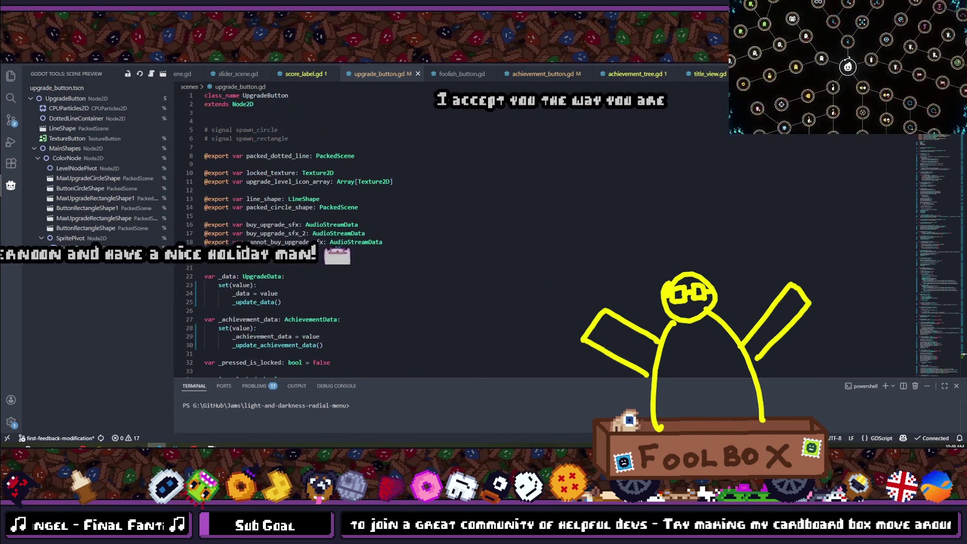
scroll(239, 234, "down", 20)
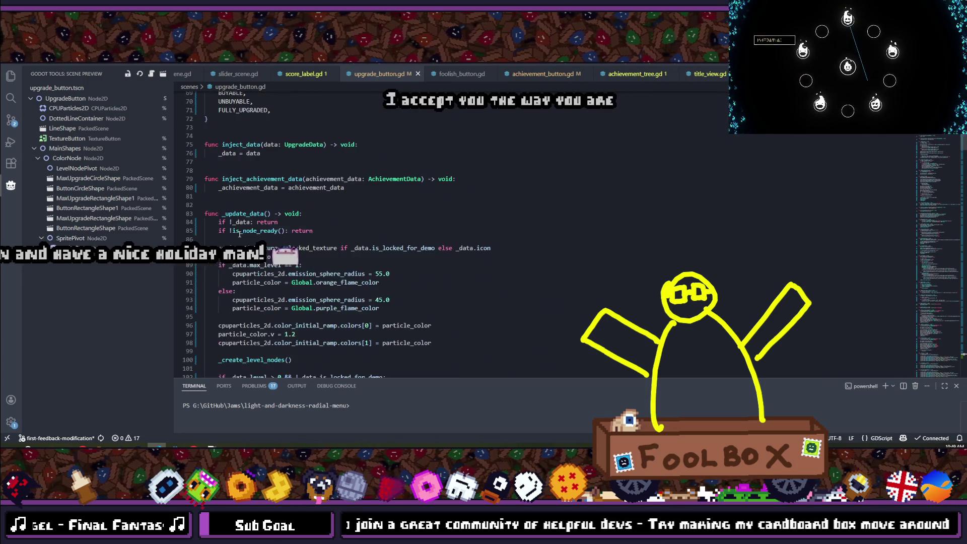
scroll(239, 235, "down", 8)
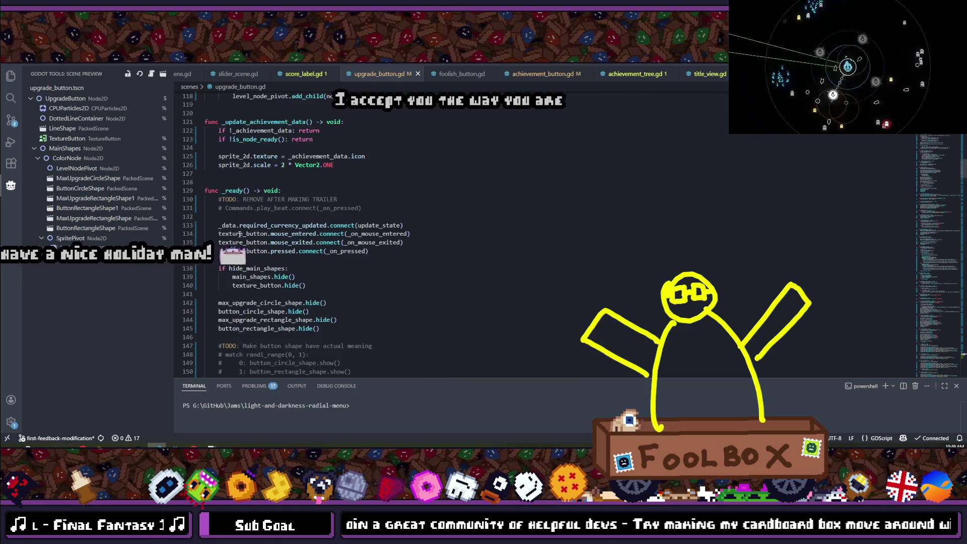
left_click(391, 189)
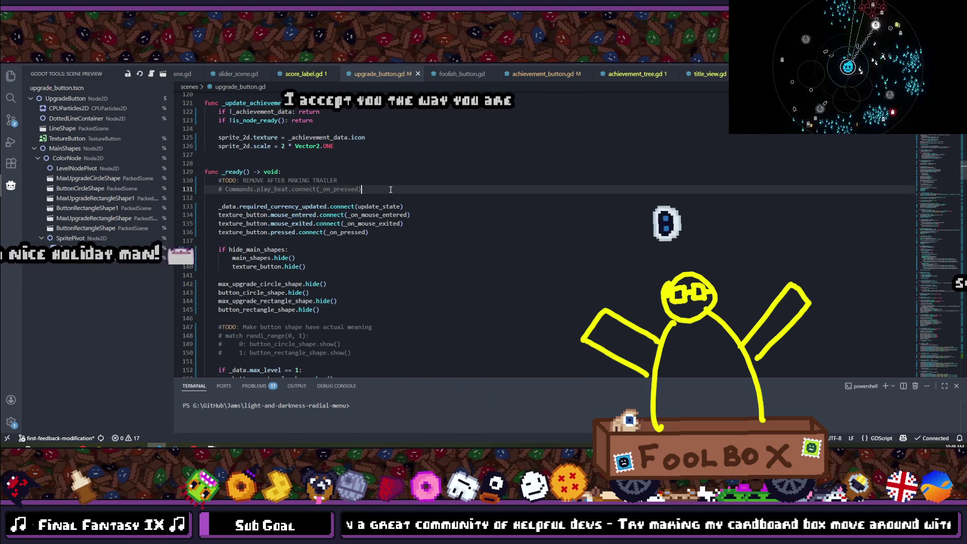
key("Return")
key("Return")
type("com")
key("Return")
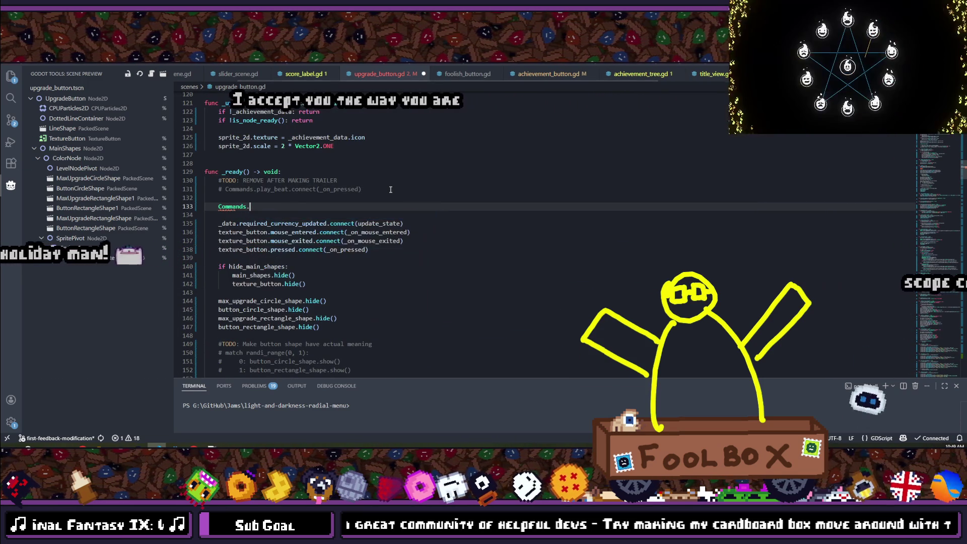
type(".play_")
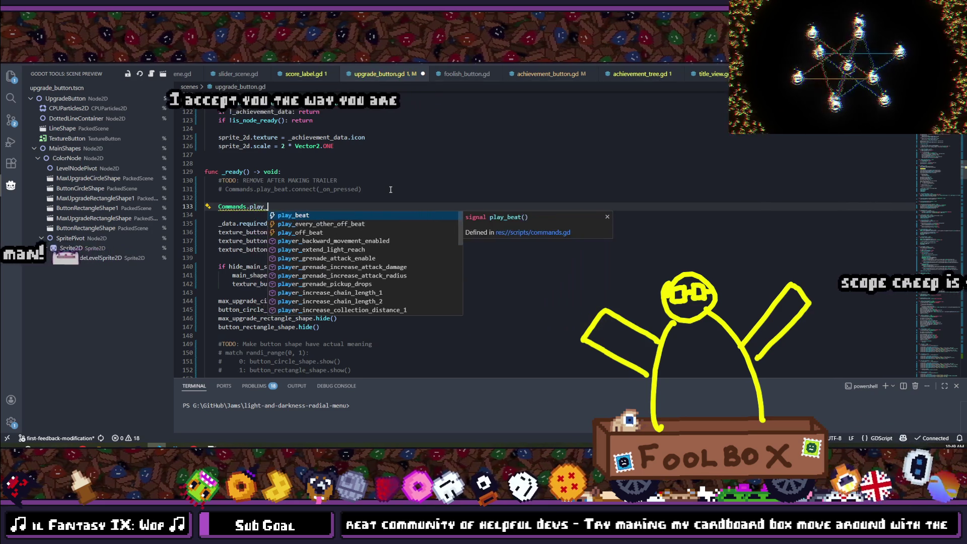
key("Return")
type(".connect")
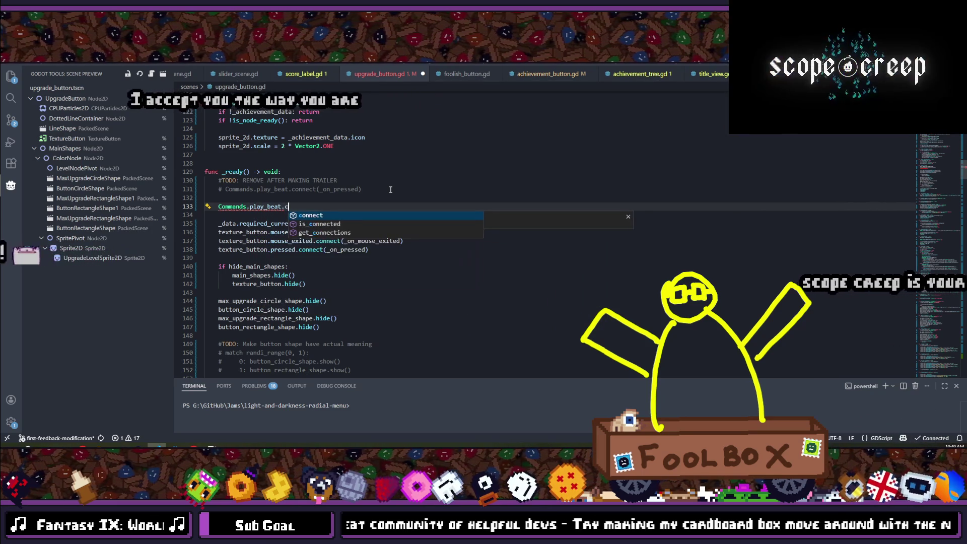
type("(_tween_rotate)")
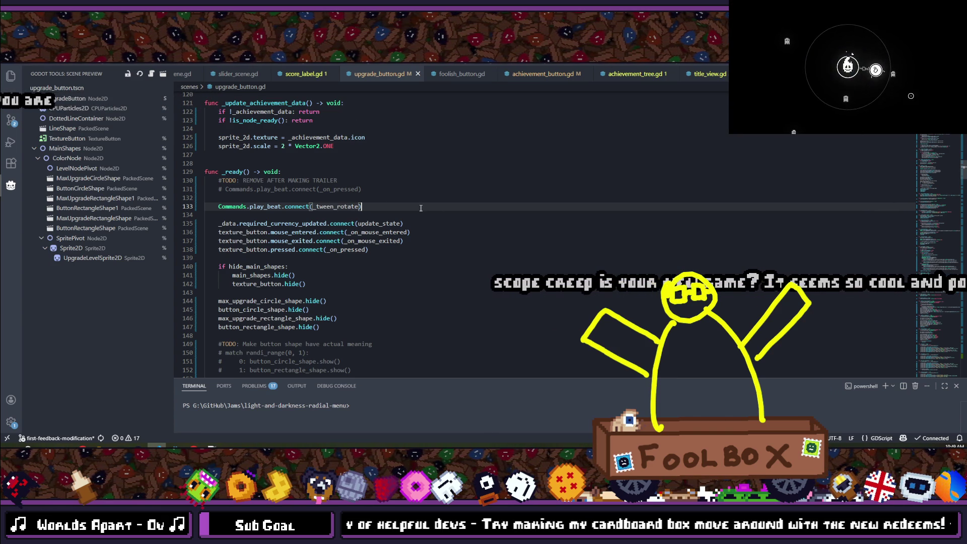
mouse_move(332, 235)
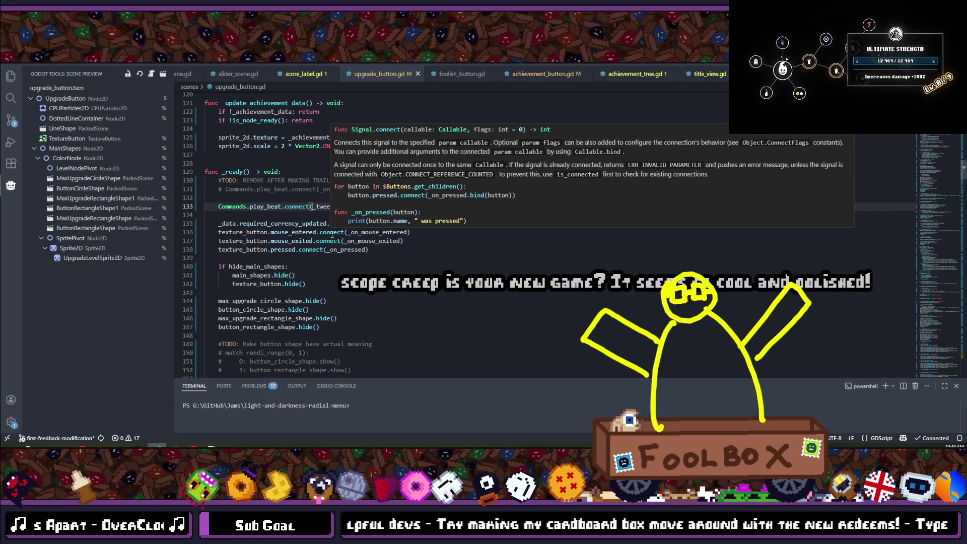
type("n_rotate)")
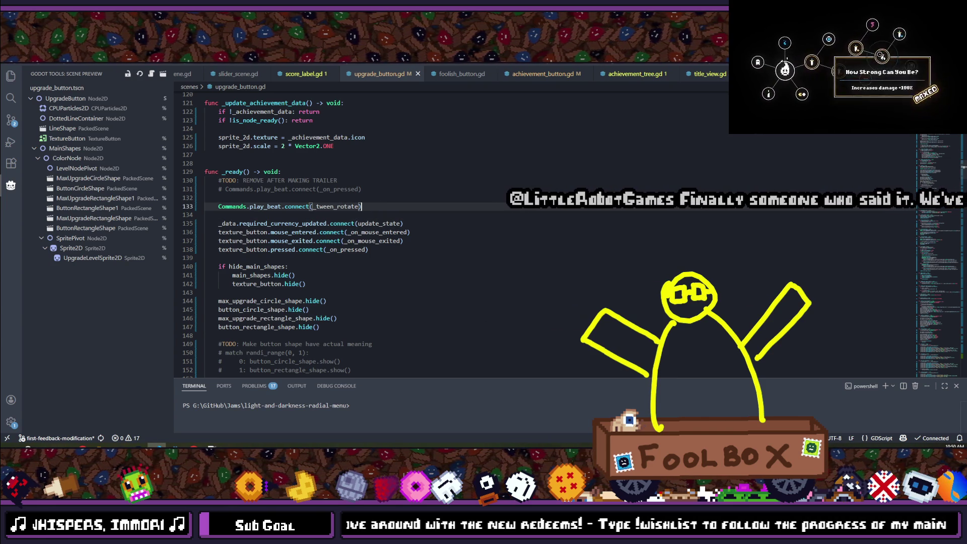
- Run the project from Godot, continue into the upgrade hub to watch the beat rotation, then close the game
key("alt+Tab")
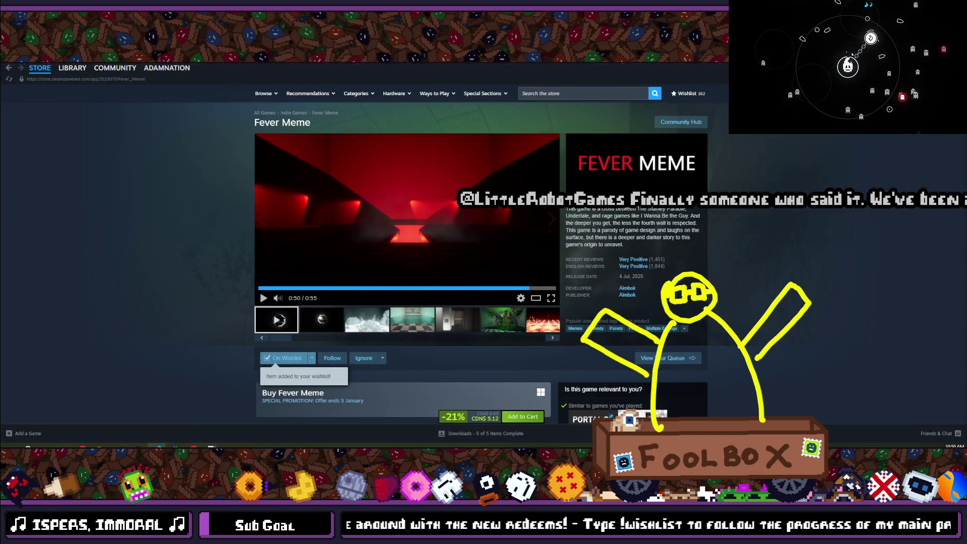
key("alt+Tab")
left_click(220, 438)
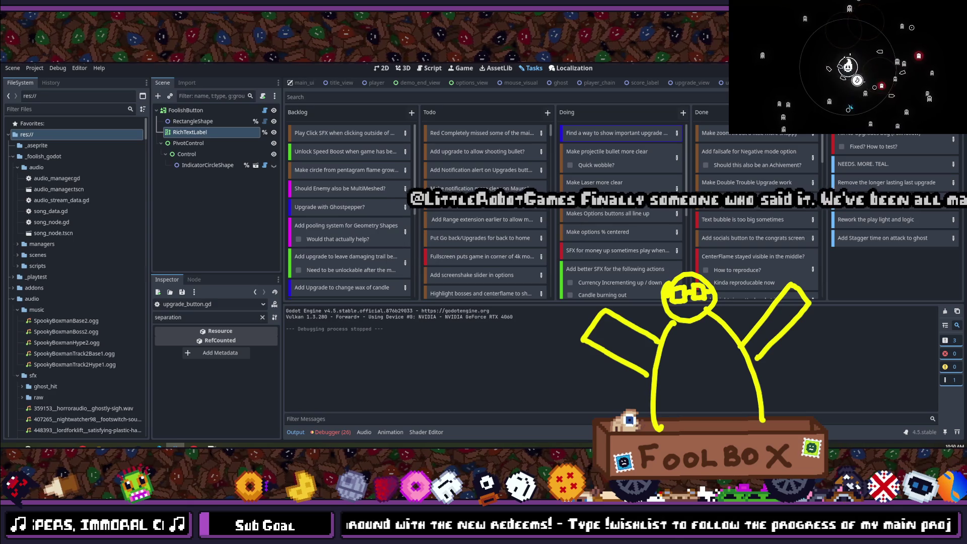
key("F5")
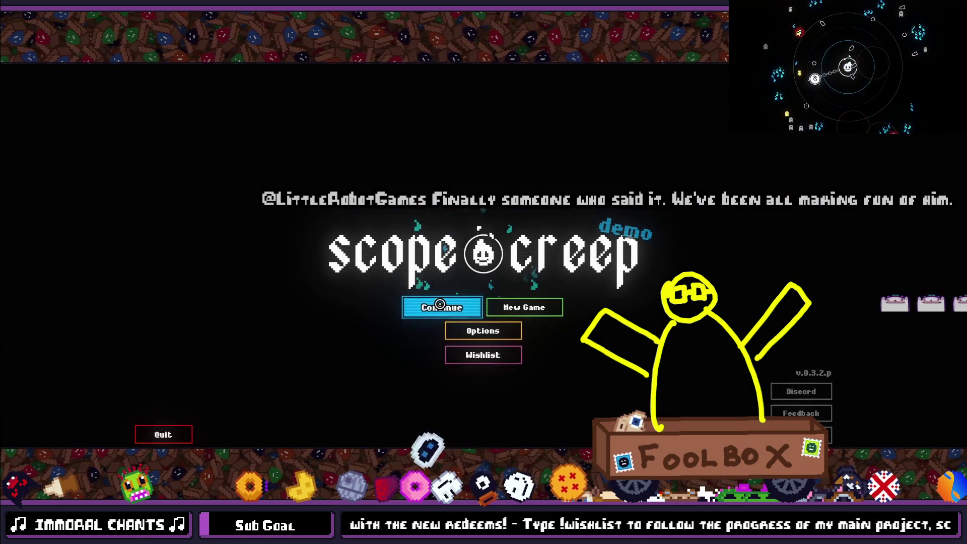
key("Return")
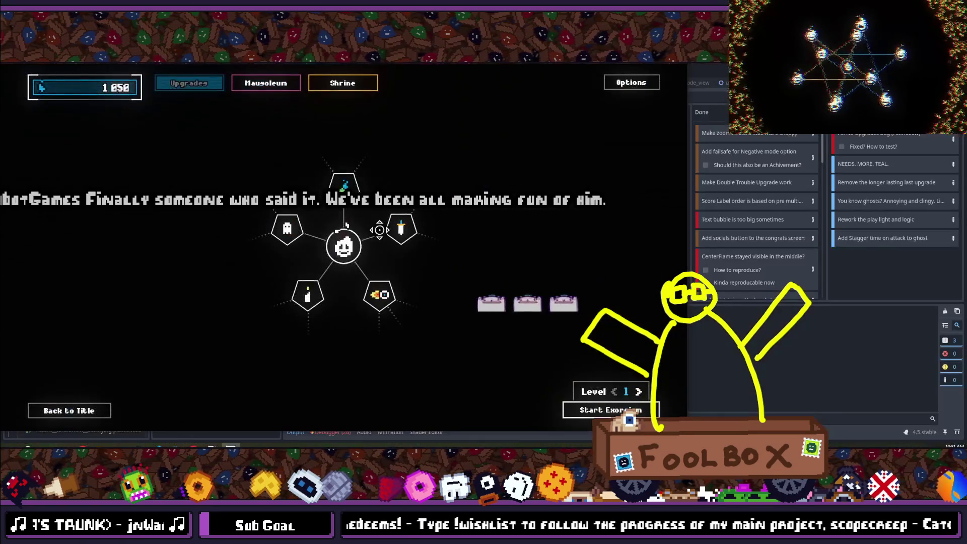
key("F11")
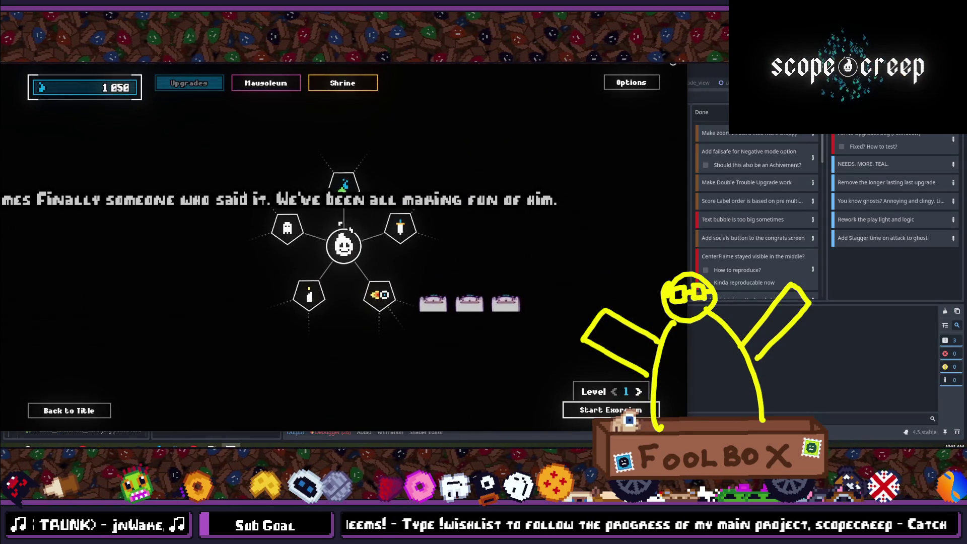
key("alt+F4")
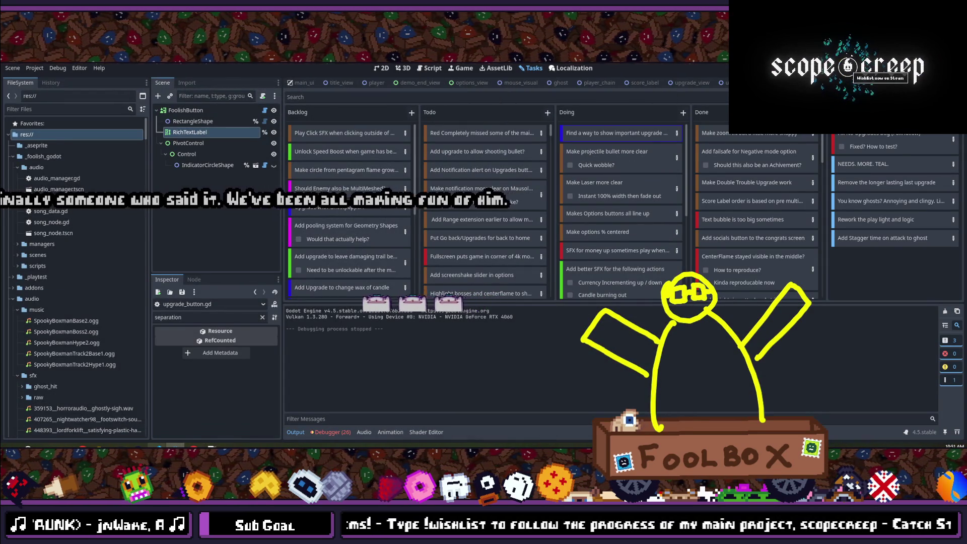
key("alt+Tab")
- Replace each 'self' target in _tween_rotate's tween_property calls with main_shapes
scroll(327, 186, "down", 20)
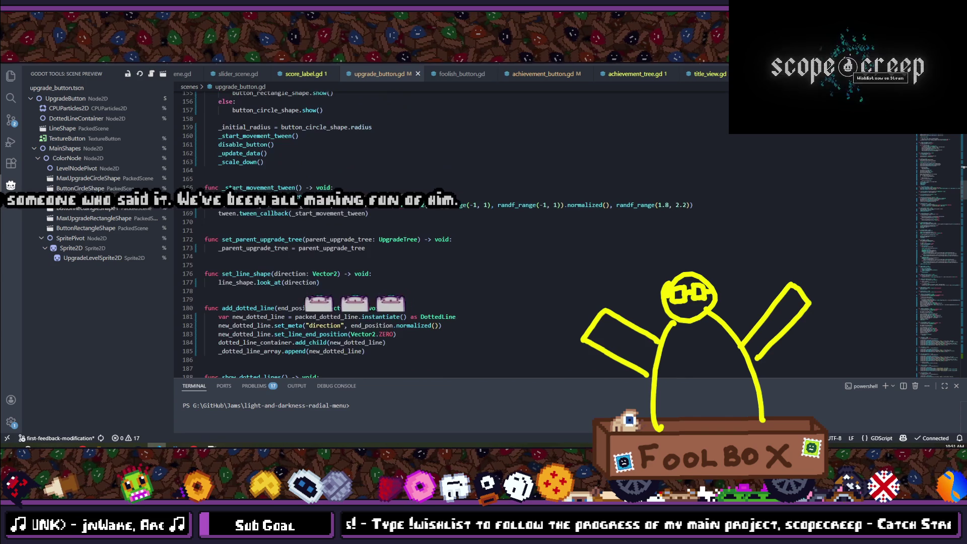
scroll(298, 220, "down", 12)
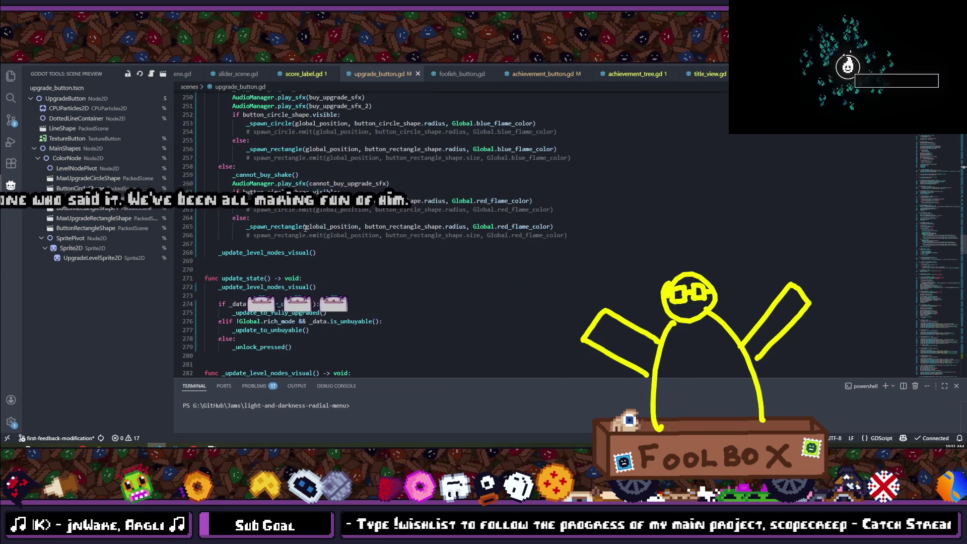
scroll(305, 227, "down", 20)
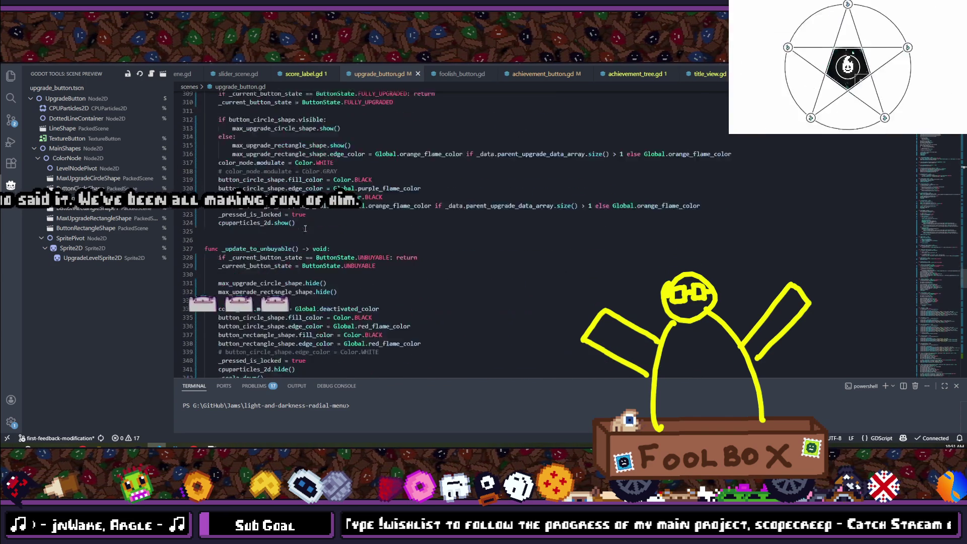
scroll(297, 227, "down", 20)
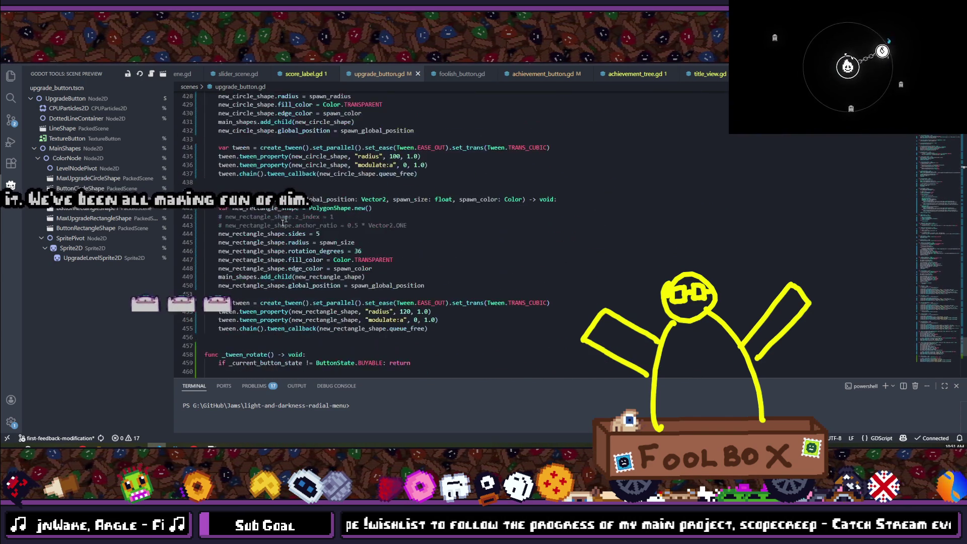
scroll(281, 225, "up", 5)
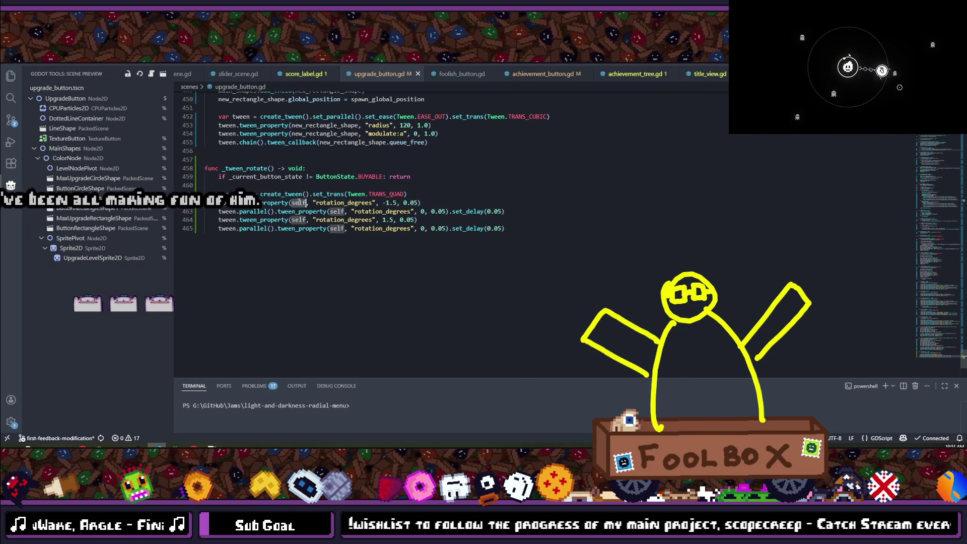
type("main_shapes")
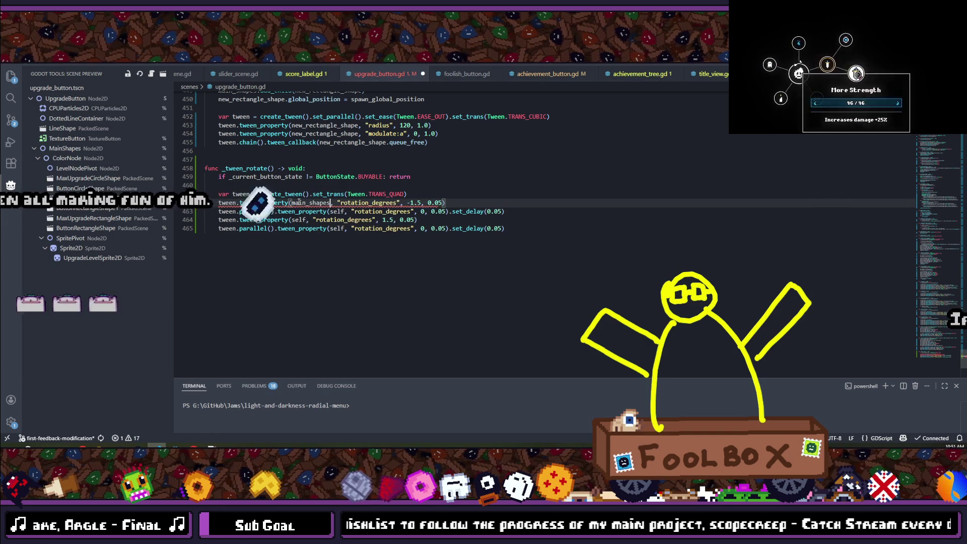
double_click(330, 212)
type("main_shapes")
double_click(338, 228)
type("main_shapes")
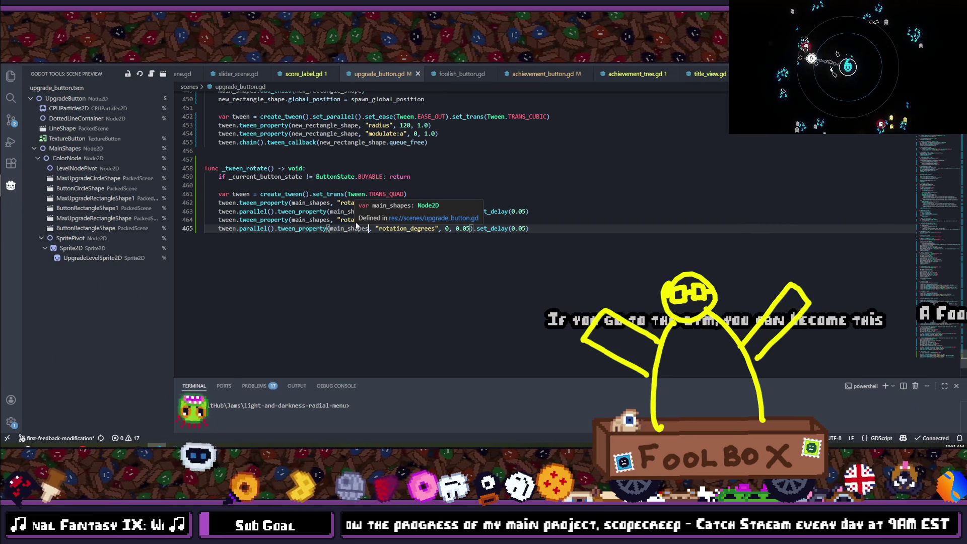
left_click(369, 228)
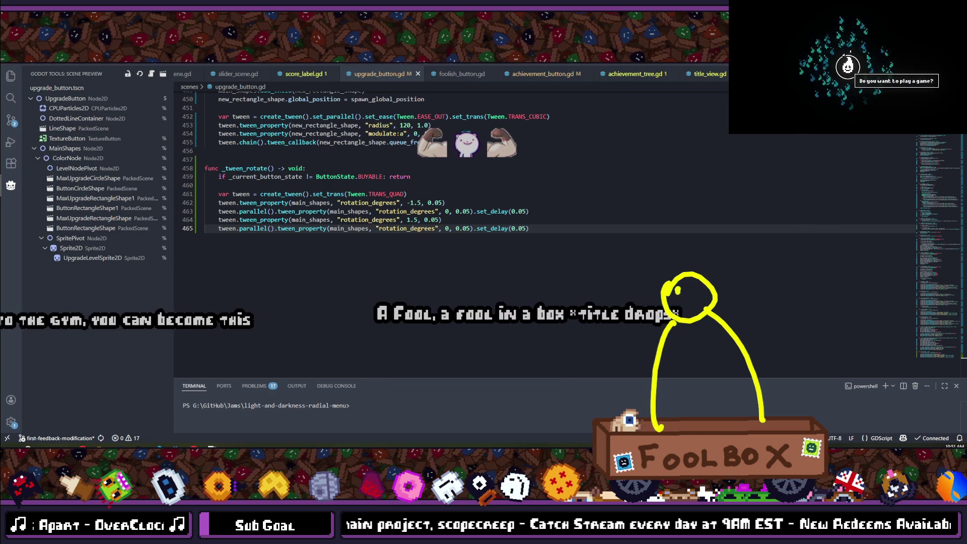
left_click(849, 52)
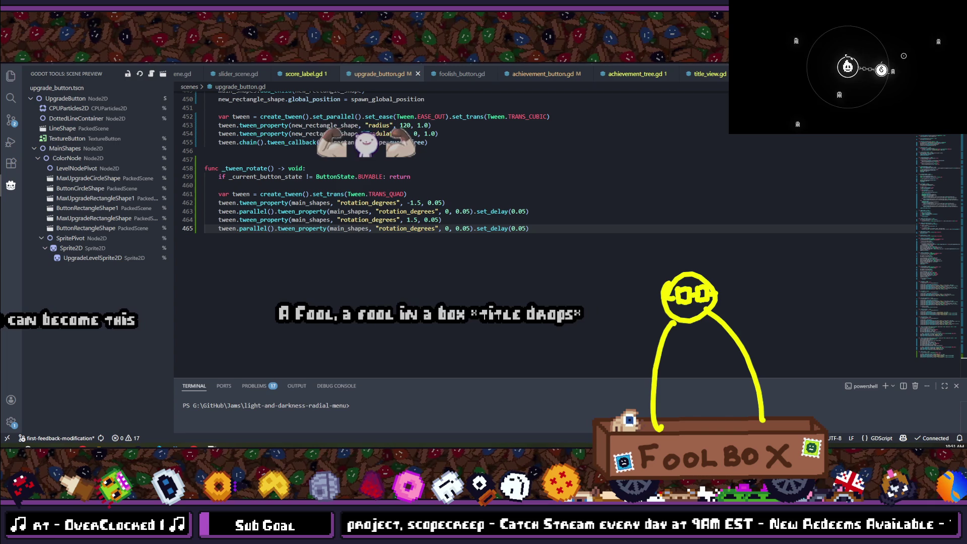
mouse_move(856, 73)
mouse_move(881, 55)
key("Escape")
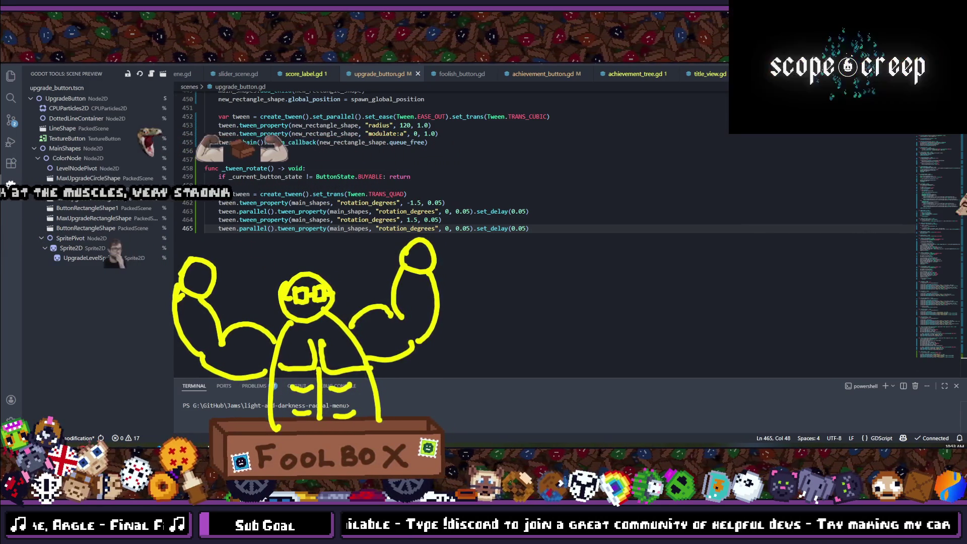
key("End")
scroll(452, 265, "up", 4)
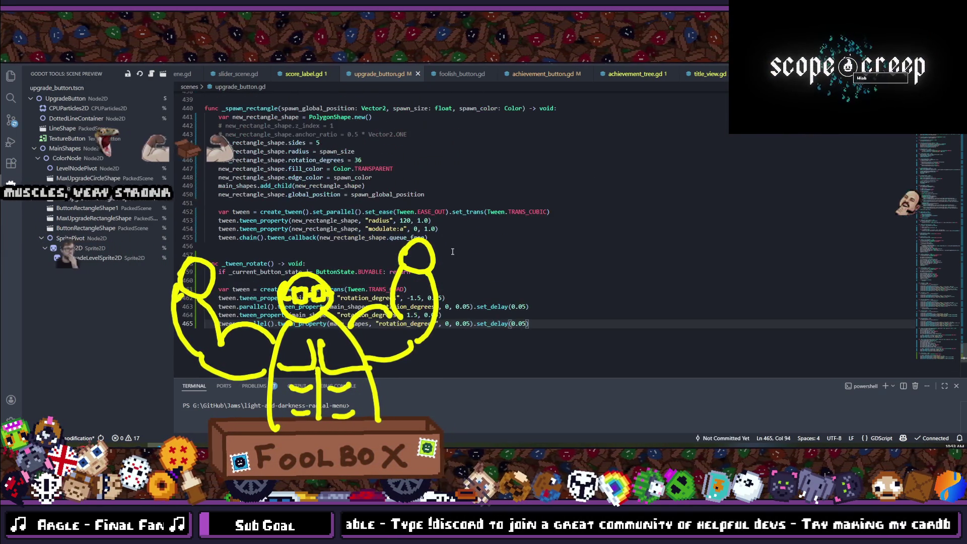
key("Up")
key("Up")
key("Up")
key("Down")
key("Down")
key("Down")
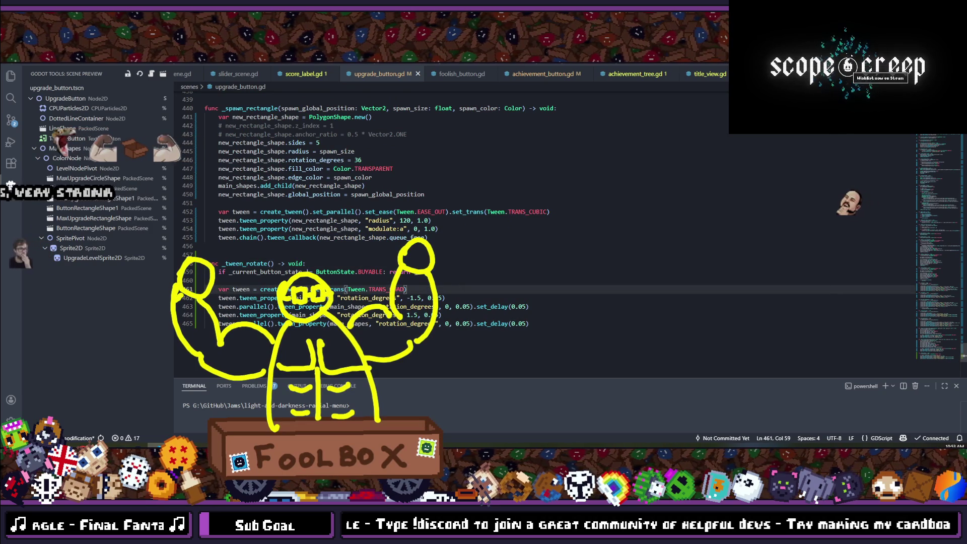
key("Up")
key("Return")
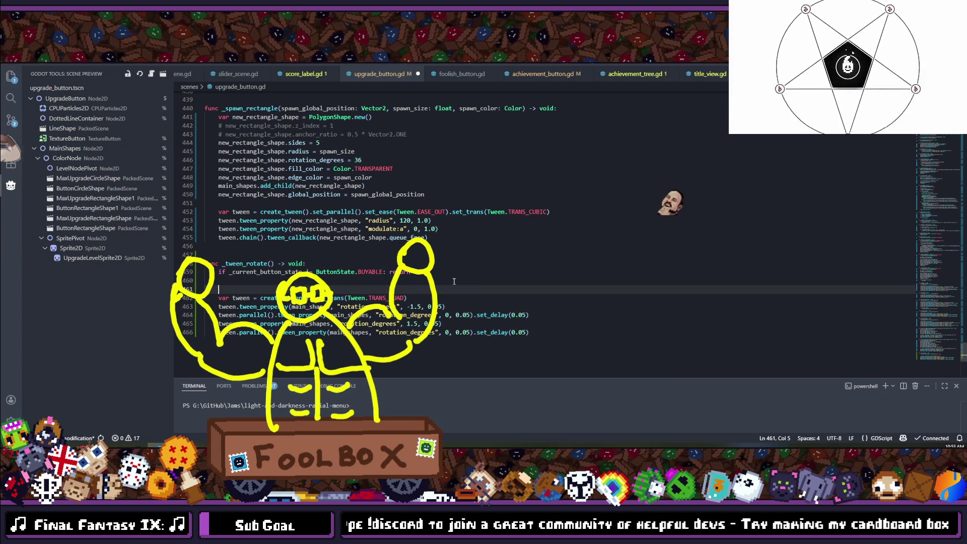
type("spa")
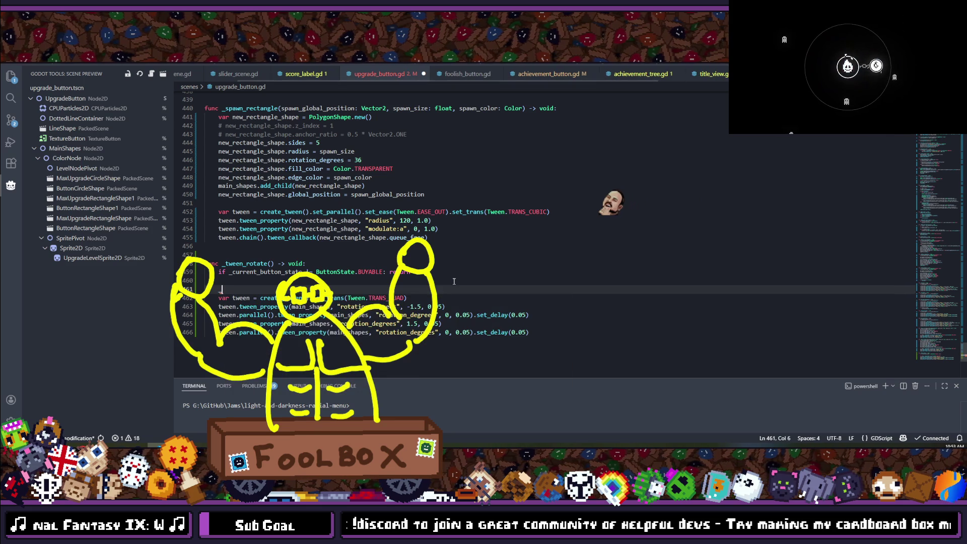
type("wn")
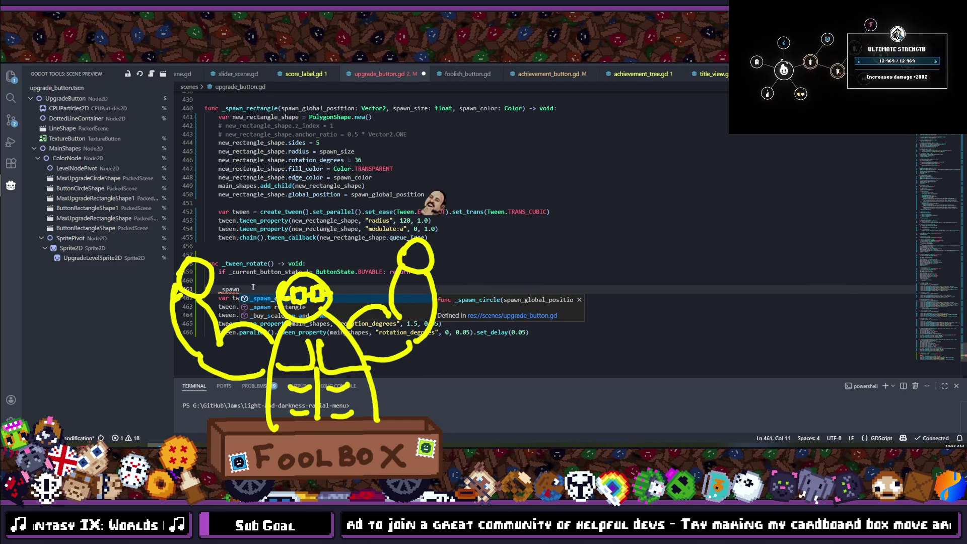
key("ctrl+z")
- Locate the spawn_rectangle call, copy the circle-or-rectangle spawn block (lines 252–256), and return to _tween_rotate
scroll(312, 258, "up", 10)
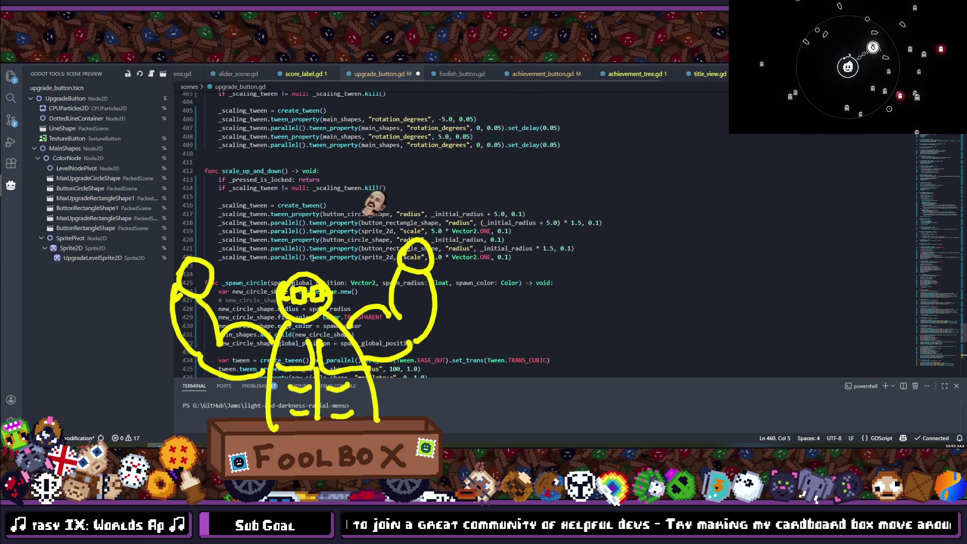
scroll(312, 257, "up", 5)
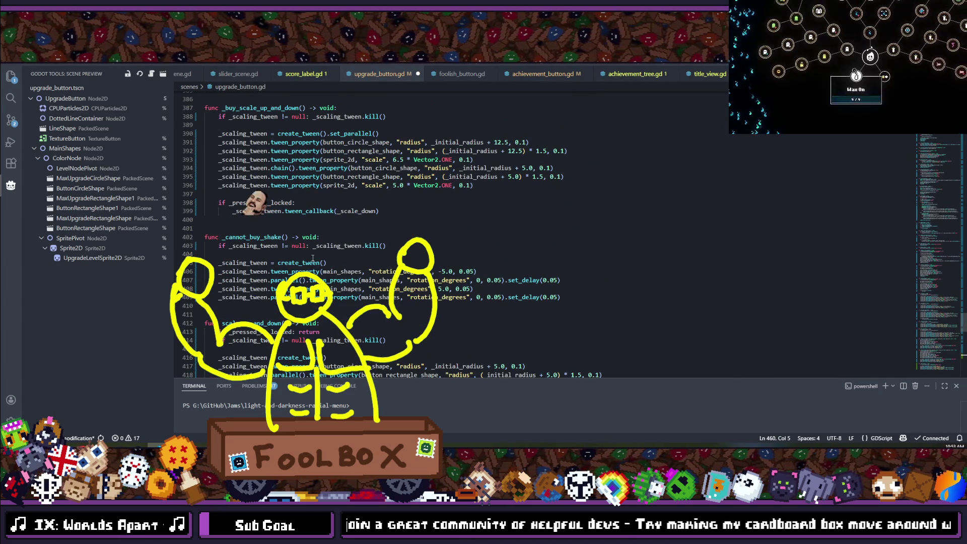
scroll(312, 258, "up", 9)
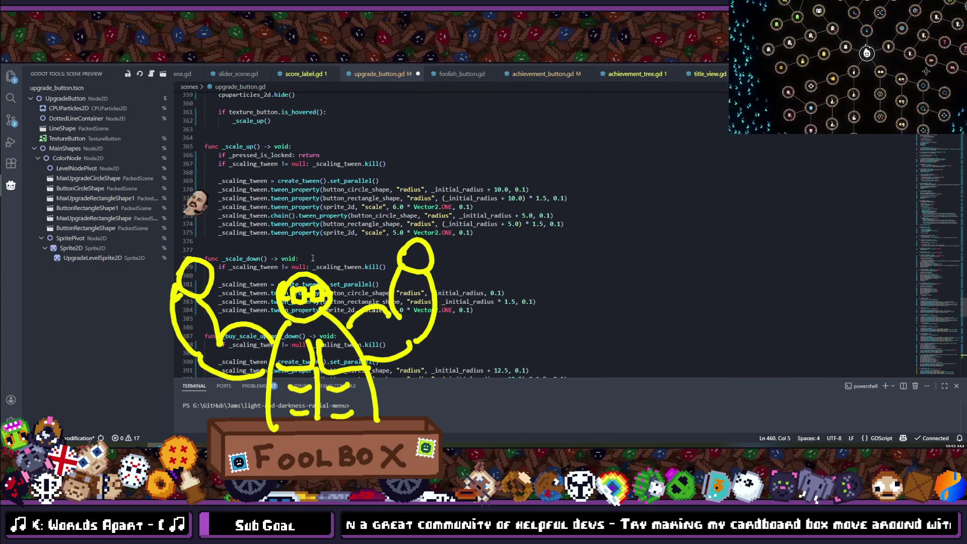
key("ctrl+z")
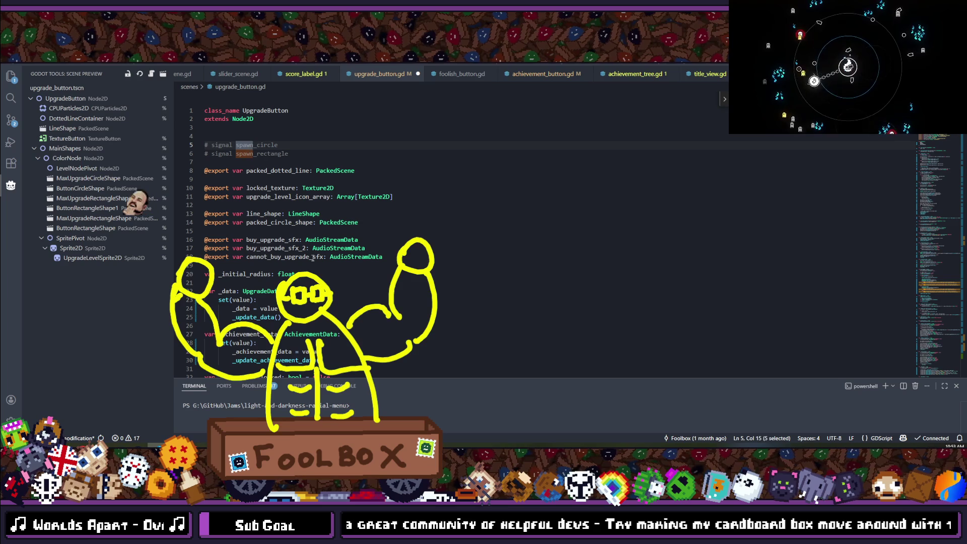
key("ctrl+z")
key("ctrl+z")
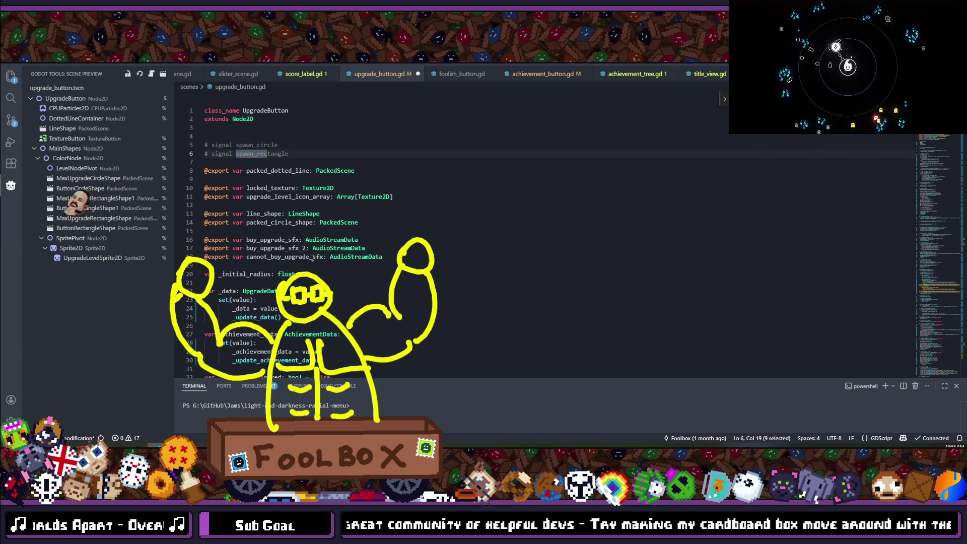
key("ctrl+z")
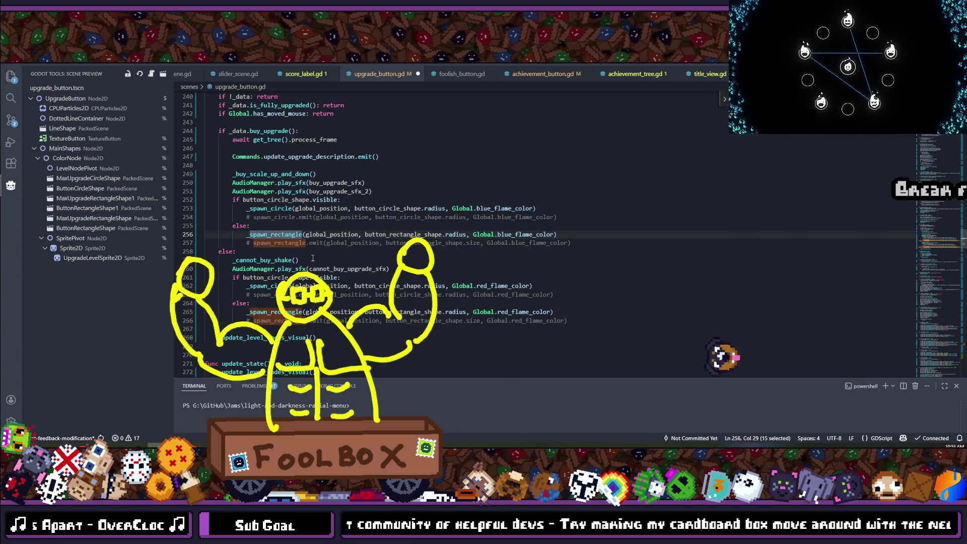
left_click_drag(575, 234, 157, 208)
scroll(433, 211, "down", 20)
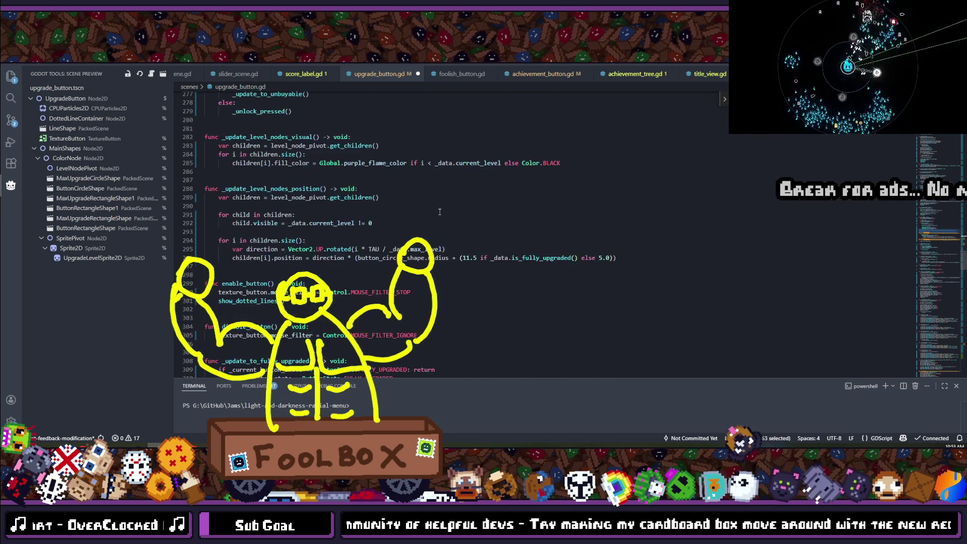
scroll(429, 216, "down", 20)
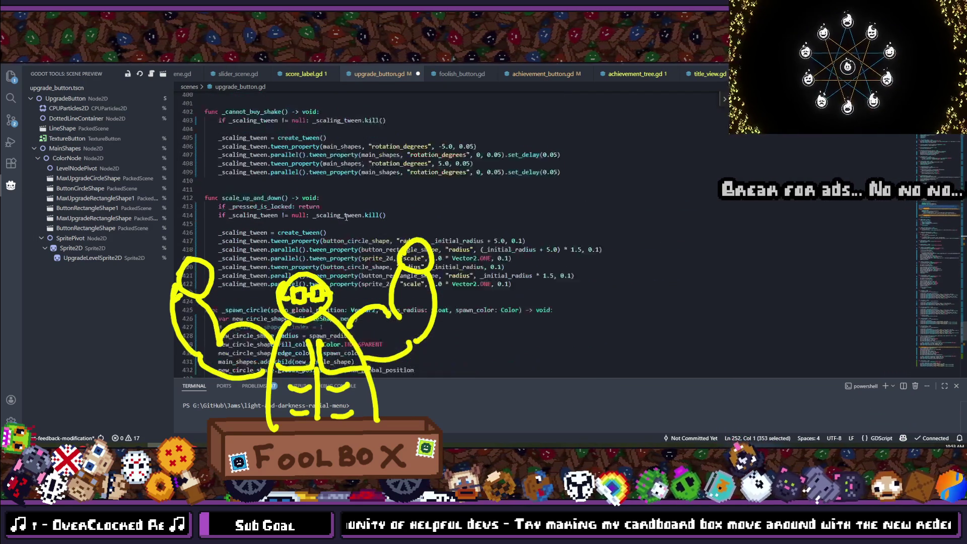
left_click(303, 194)
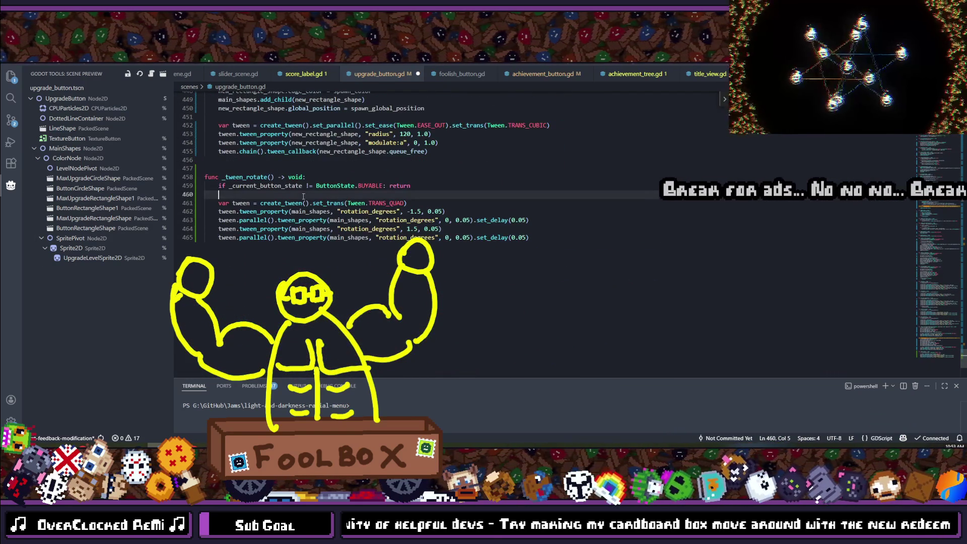
- Paste the spawn block under the BUYABLE guard, outdent it, and delete the commented emit line
key("Return")
type("if button_circle_shape.visible: \t\t\t_spawn_circle(global_position, button_circle_shape.radius, Global.blue_flame_color) \t\t\t# spawn_circle.emit(global_position, button_circle_shape.radius, Global.blue_flame_color) \t\telse: \t\t\t_spawn_rectangle(global_position, button_rectangle_shape.radius, Global.blue_flame_color)")
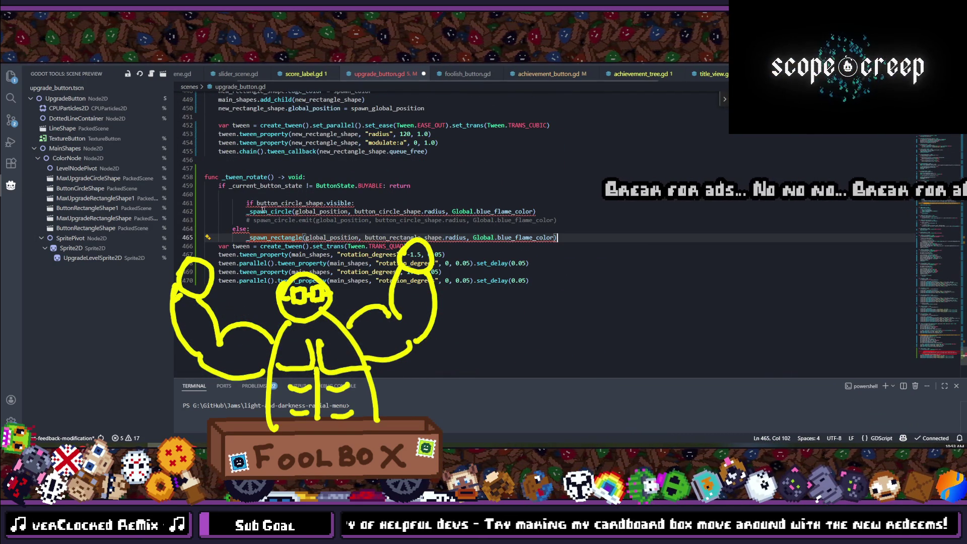
left_click_drag(574, 236, 86, 203)
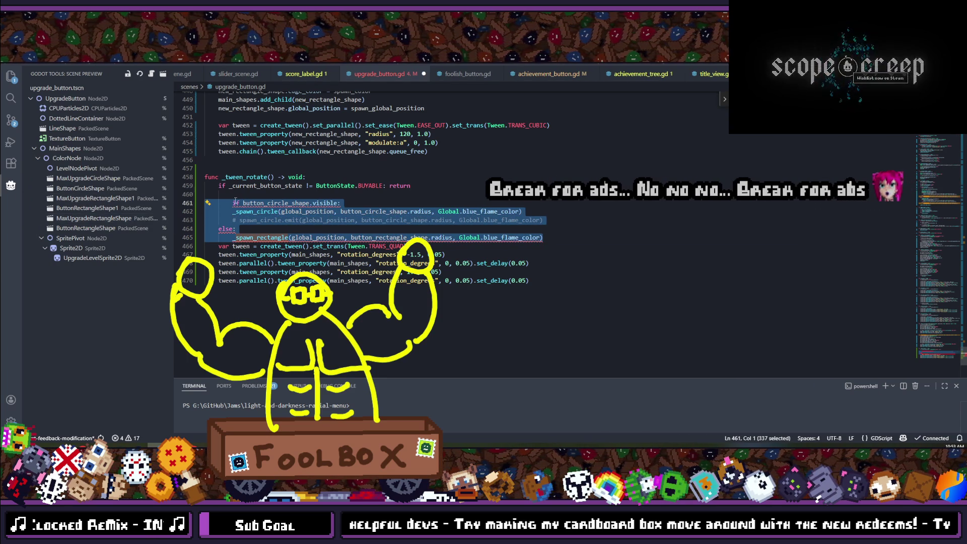
key("ctrl+z")
left_click_drag(543, 220, 206, 220)
key("BackSpace")
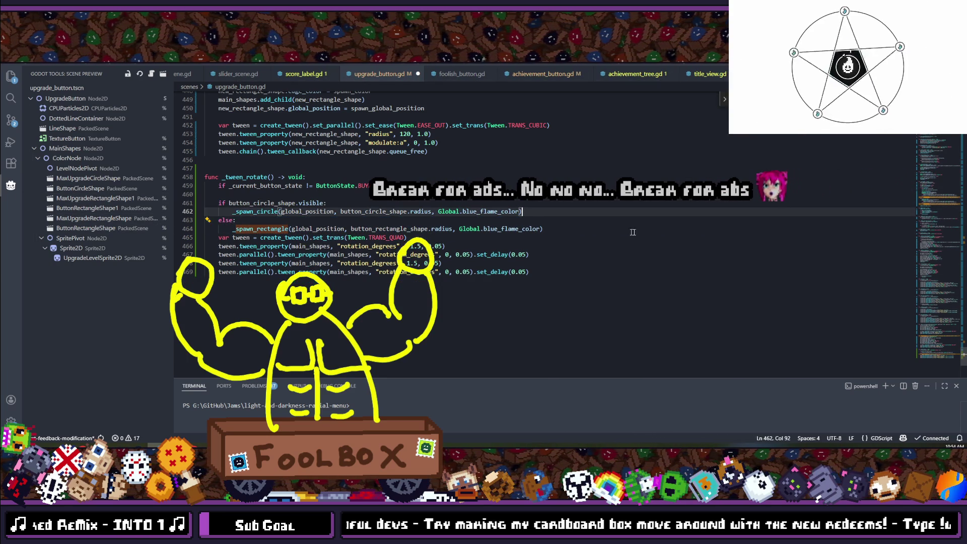
key("alt+Down")
key("alt+Down")
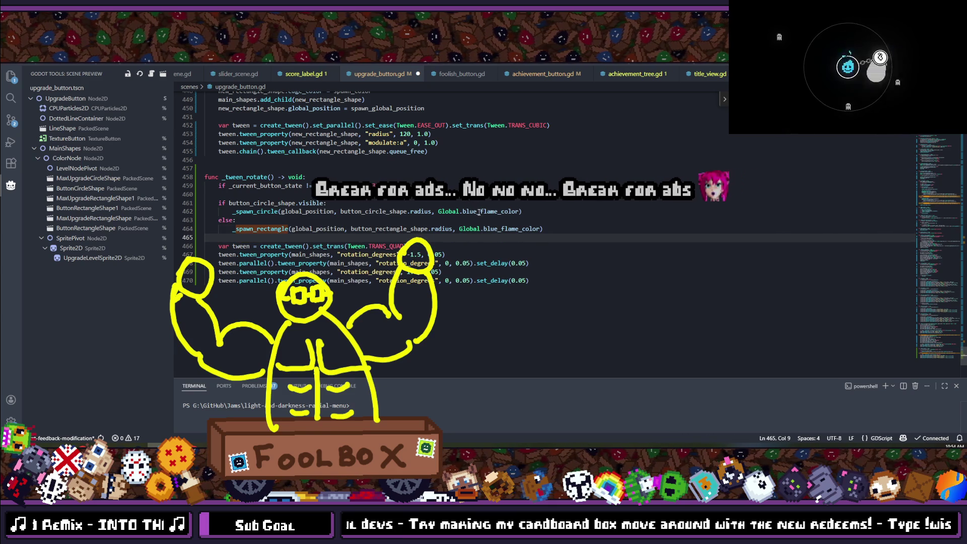
- Replace blue_flame_color with Color.WHITE in both the circle and rectangle spawn calls
double_click(479, 212)
key("BackSpace")
key("BackSpace")
key("BackSpace")
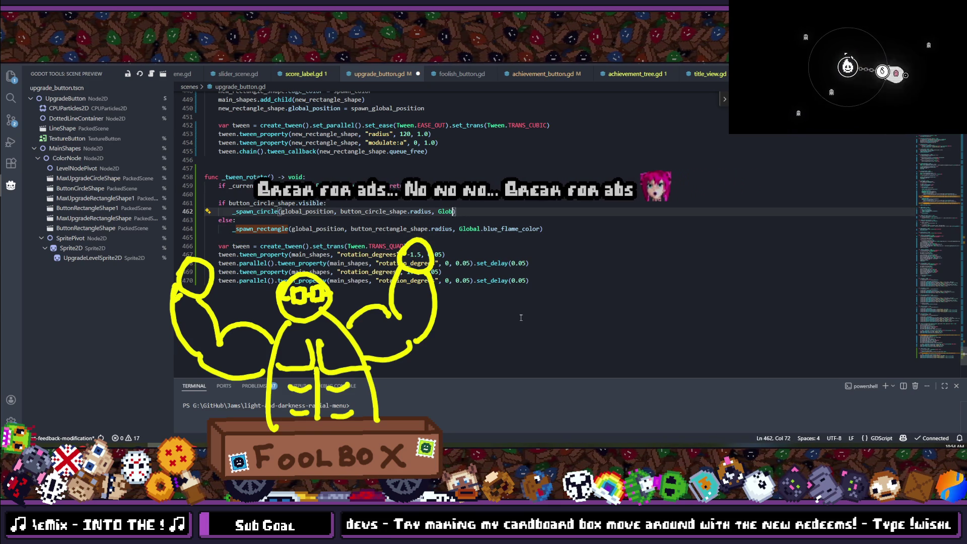
type("olor.WHITE")
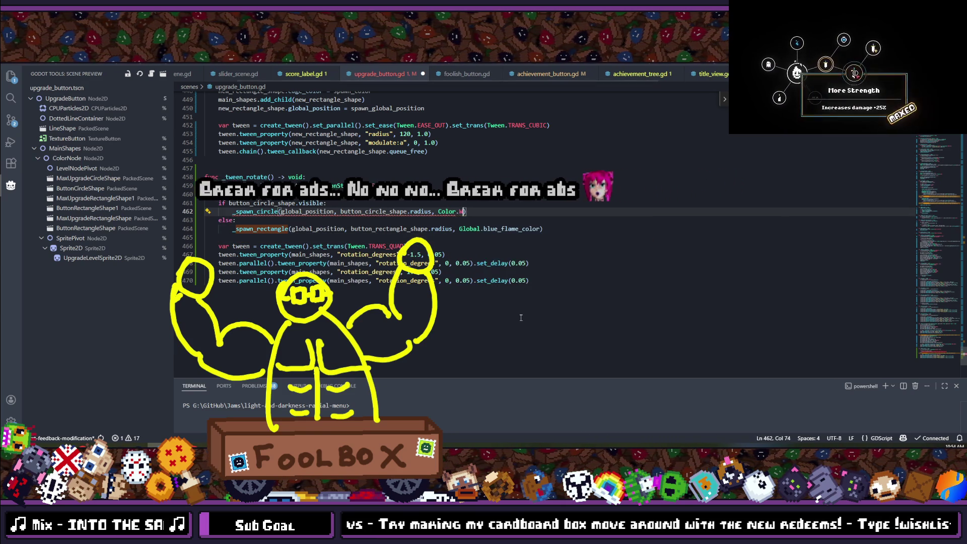
left_click_drag(438, 211, 539, 230)
type("Color.WHITE")
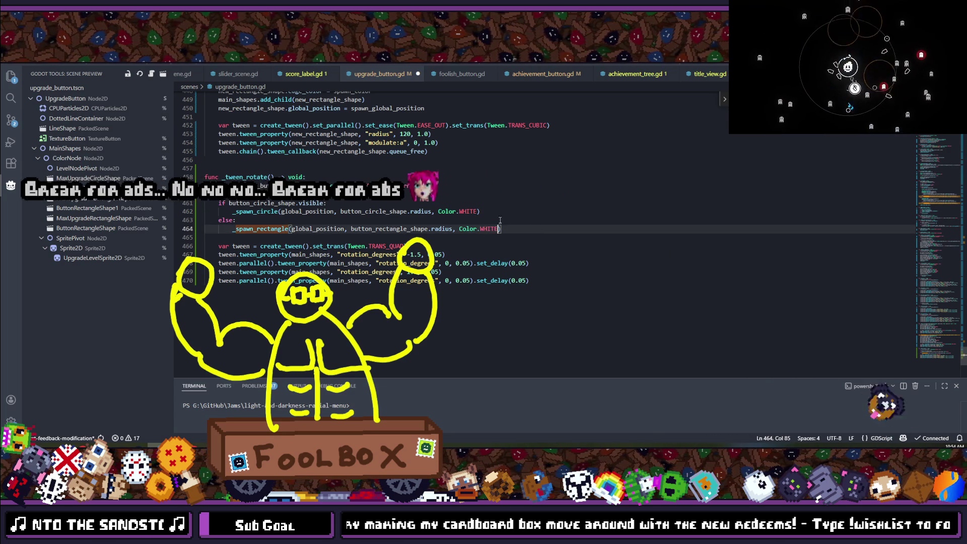
left_click(390, 212)
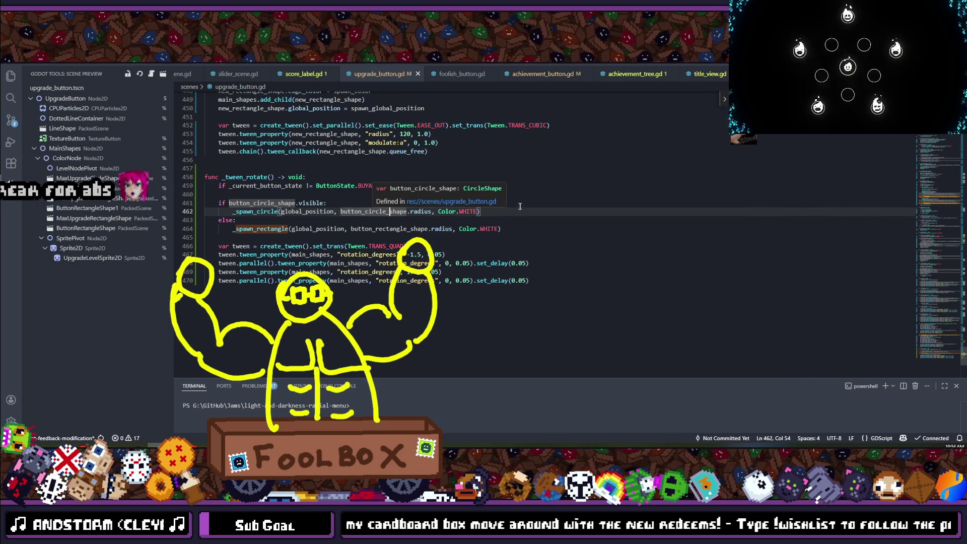
- Change both the circle and rectangle pulse colours from WHITE to Color.GRAY
double_click(469, 211)
type("GRAY")
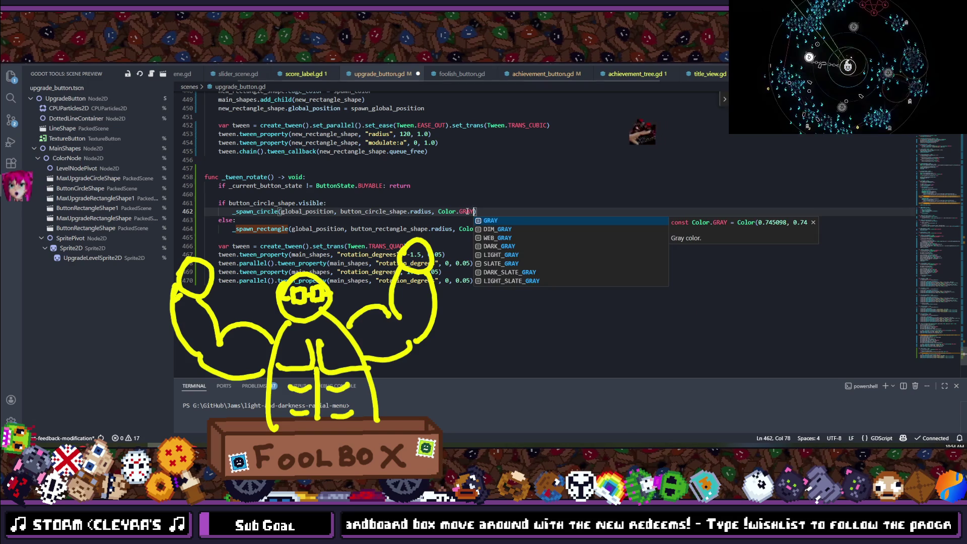
key("Escape")
left_click(514, 231)
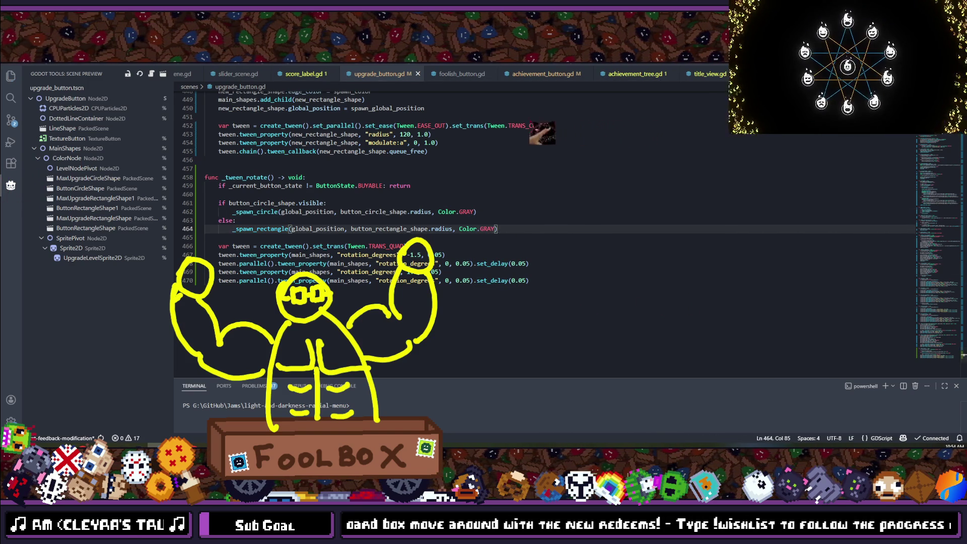
key("alt+Tab")
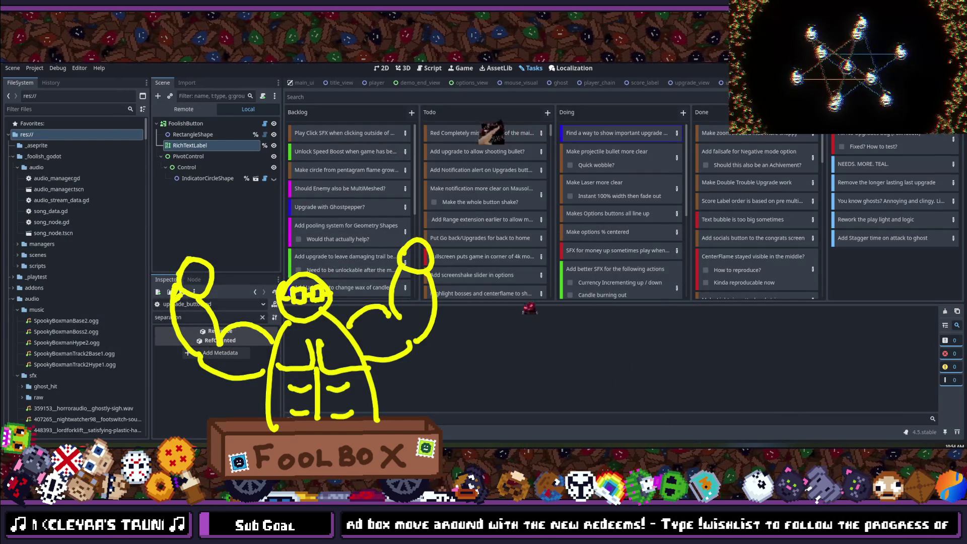
- Launch scopecreep with F5 and move past the title screen to the level 1 upgrade tree
key("F5")
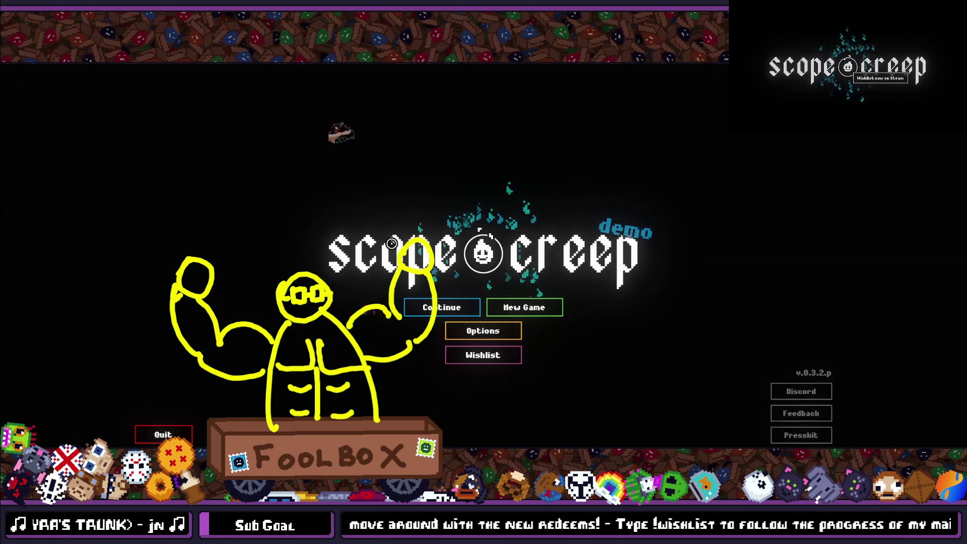
key("Return")
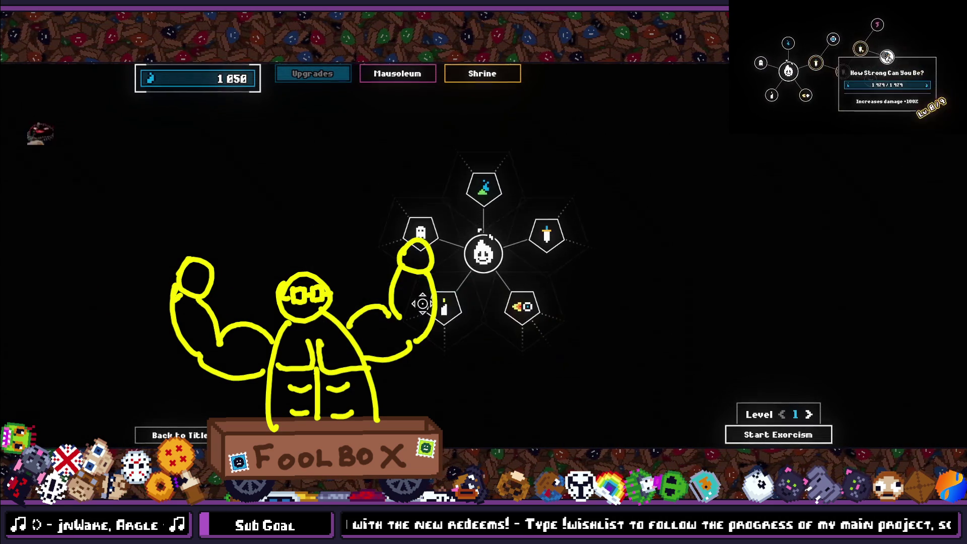
- Buy the Spooky, candle, Spookier and blue ghost upgrades, then pan the tree right
left_click(411, 234)
left_click(443, 306)
left_click(389, 195)
left_click(357, 254)
mouse_move(290, 213)
left_mouse_down()
mouse_move(240, 214)
mouse_move(347, 218)
left_mouse_up()
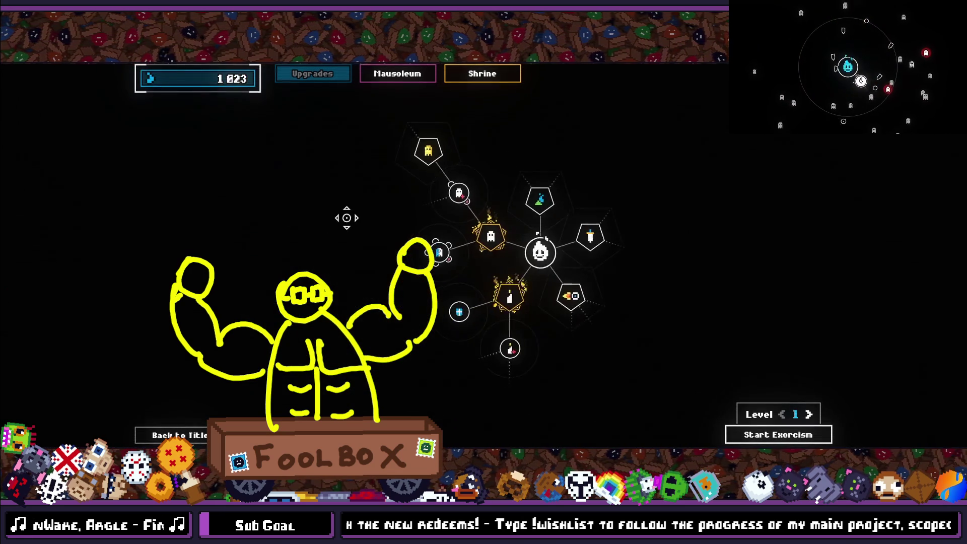
left_click_drag(282, 258, 304, 255)
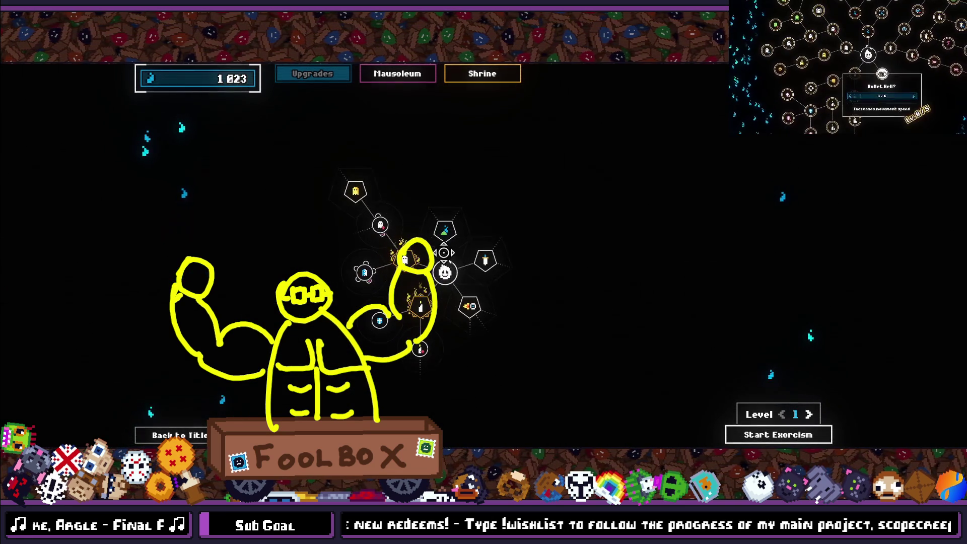
- Buy Strength, the flask, Spookier and nearby nodes, and max out Flame Magnet
left_click(485, 259)
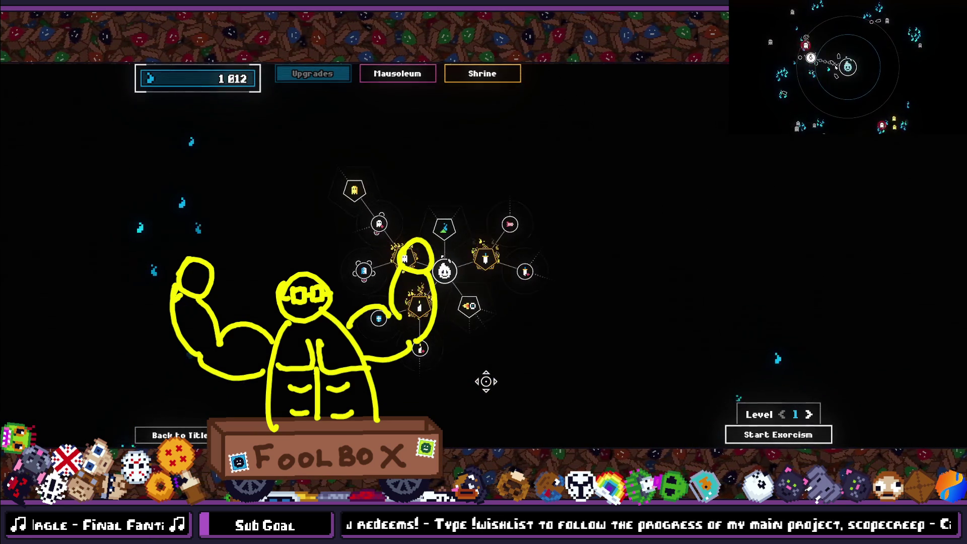
left_click(510, 318)
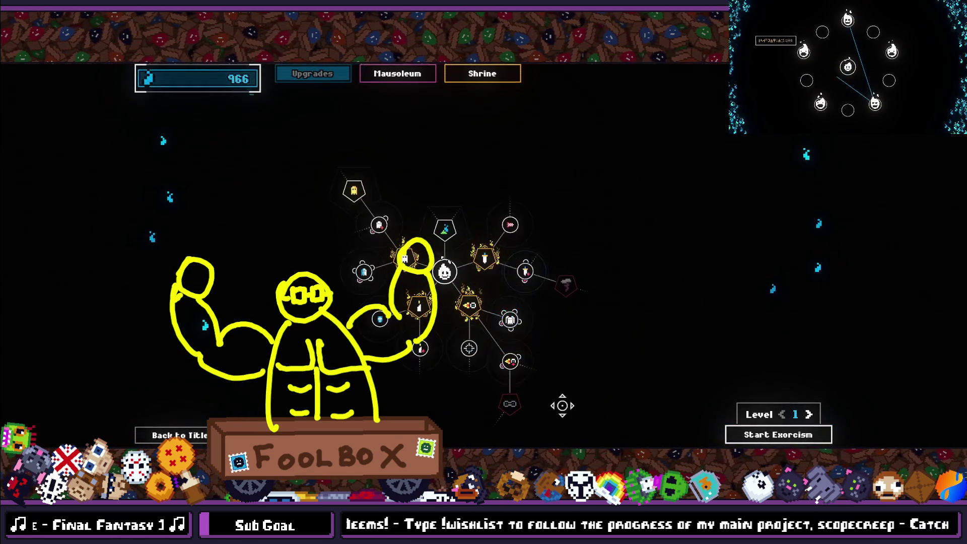
left_click(445, 229)
left_click(379, 223)
left_click(404, 257)
left_click(421, 194)
left_click(469, 195)
left_click(469, 195)
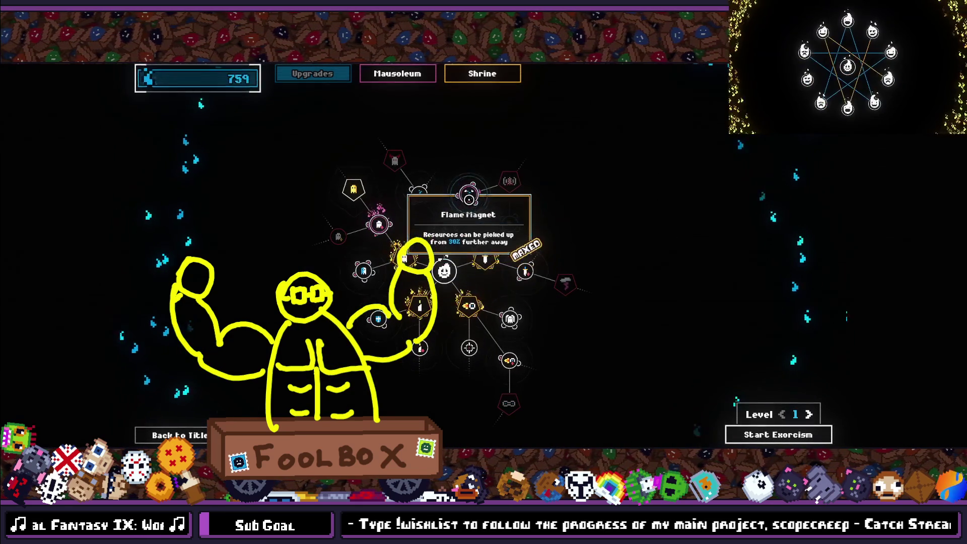
- Buy the newly unlocked nodes, including the lower ghost upgrade, leaving 431 currency
left_click(445, 230)
left_click(418, 194)
left_click(493, 267)
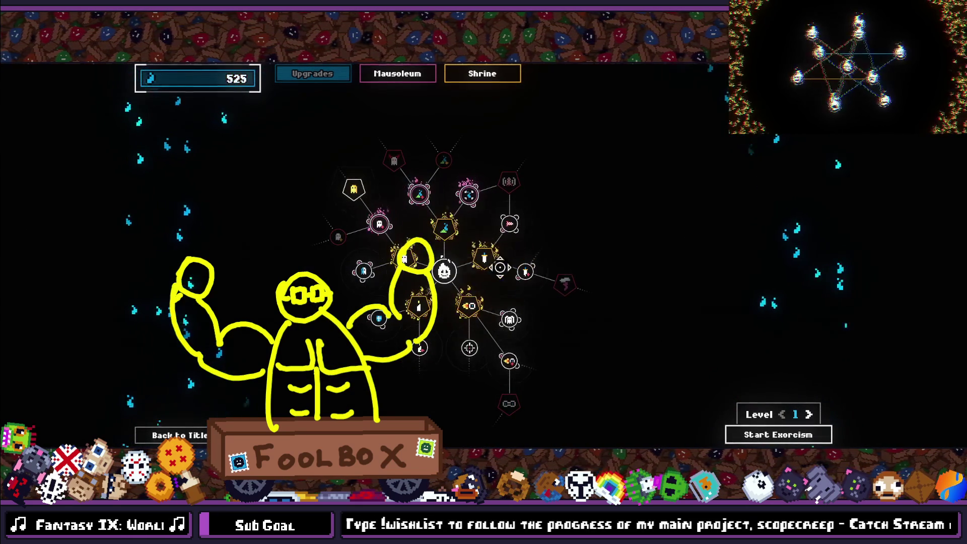
left_click(510, 224)
left_click(510, 319)
left_click(510, 361)
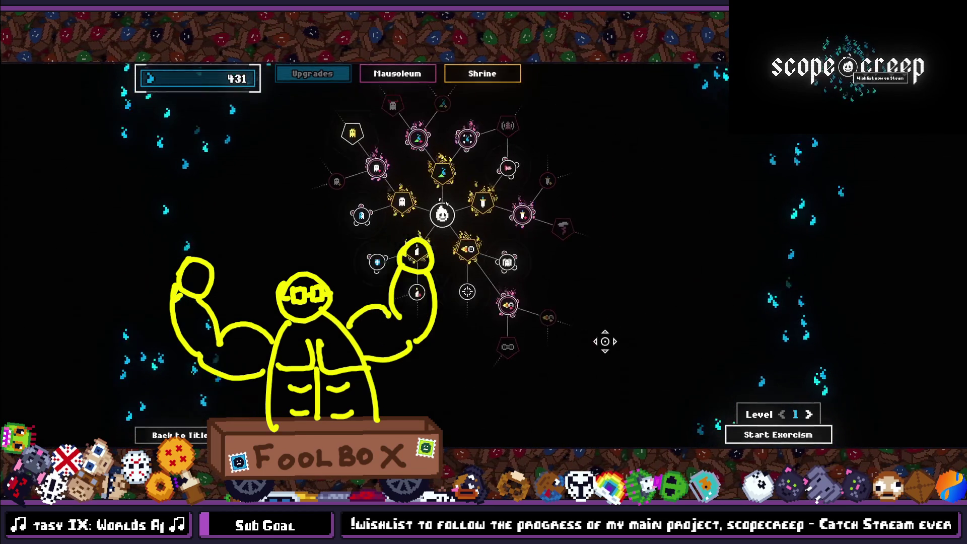
left_click_drag(583, 326, 545, 375)
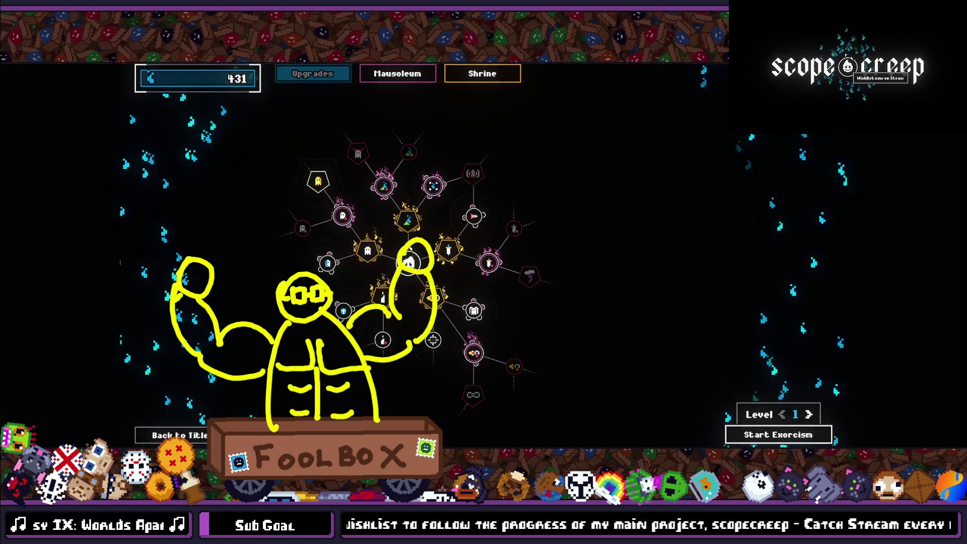
left_click_drag(449, 388, 464, 342)
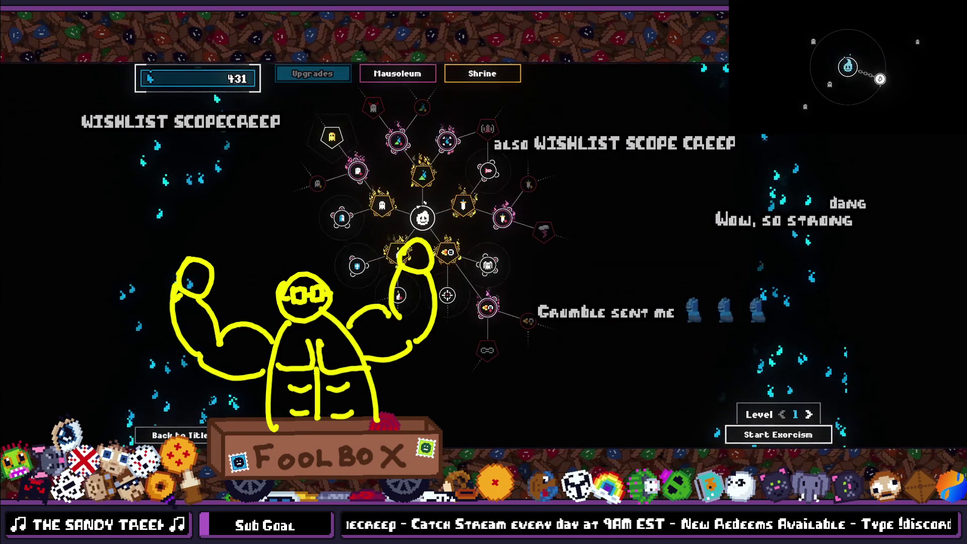
mouse_move(836, 67)
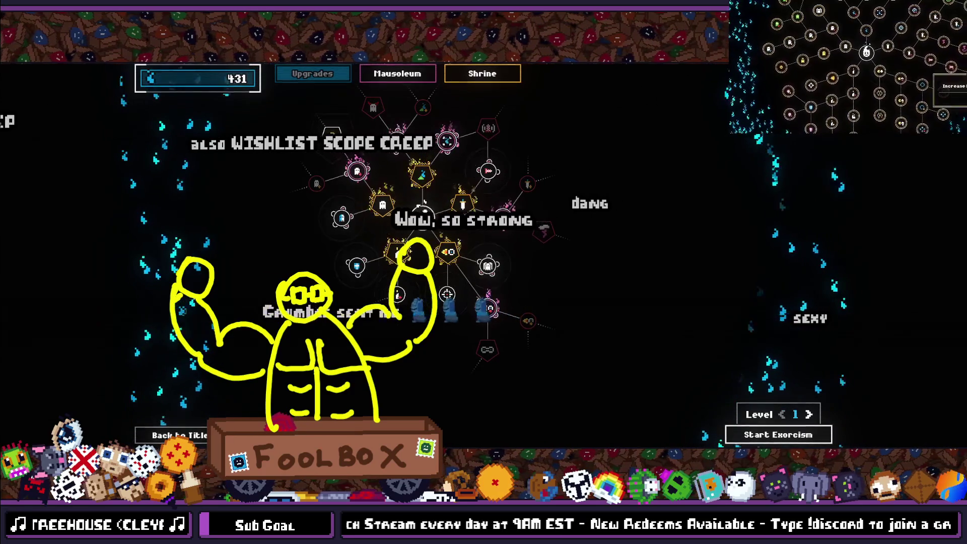
left_click_drag(422, 214, 660, 204)
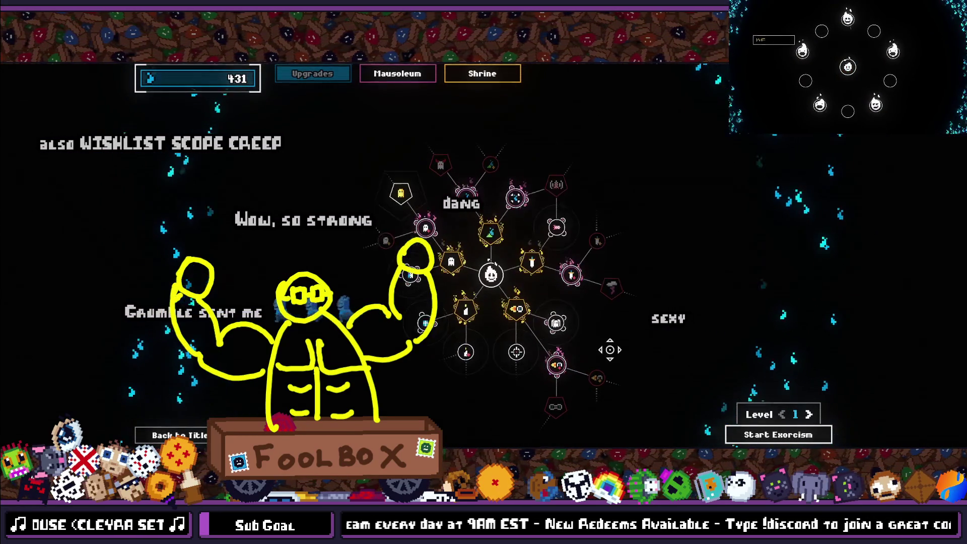
left_click_drag(608, 349, 585, 323)
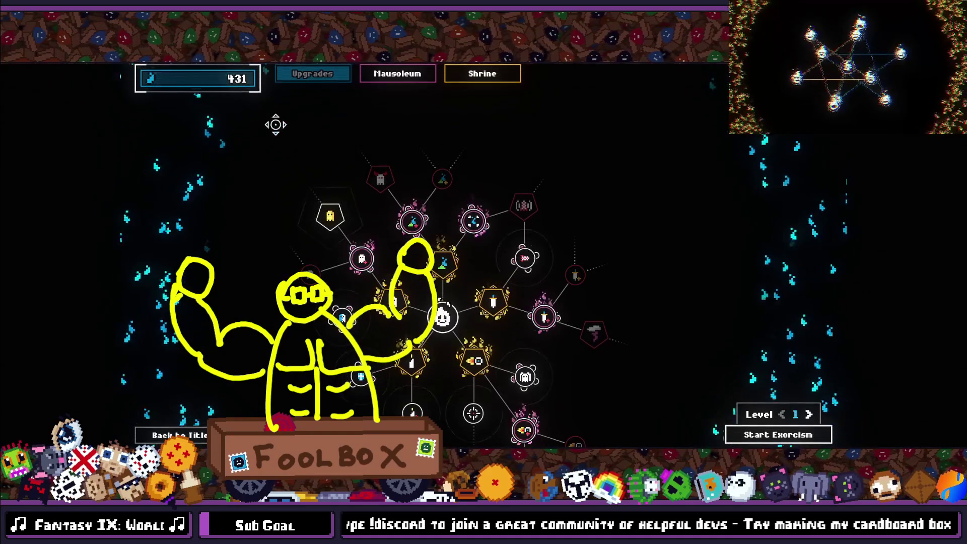
left_click_drag(278, 124, 404, 185)
mouse_move(697, 197)
left_mouse_down()
mouse_move(569, 161)
mouse_move(585, 222)
left_mouse_up()
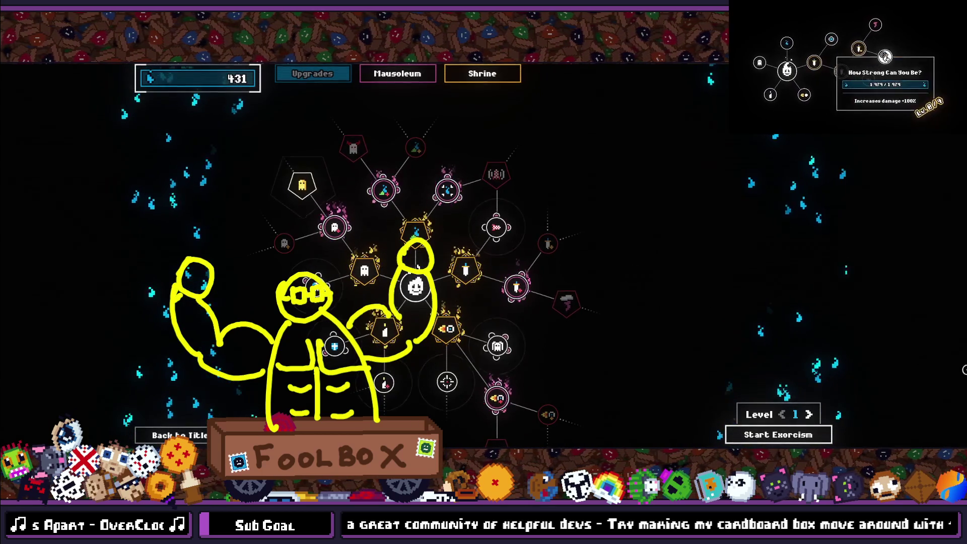
mouse_move(695, 222)
left_mouse_down()
mouse_move(734, 196)
mouse_move(848, 212)
mouse_move(819, 223)
mouse_move(571, 235)
left_mouse_up()
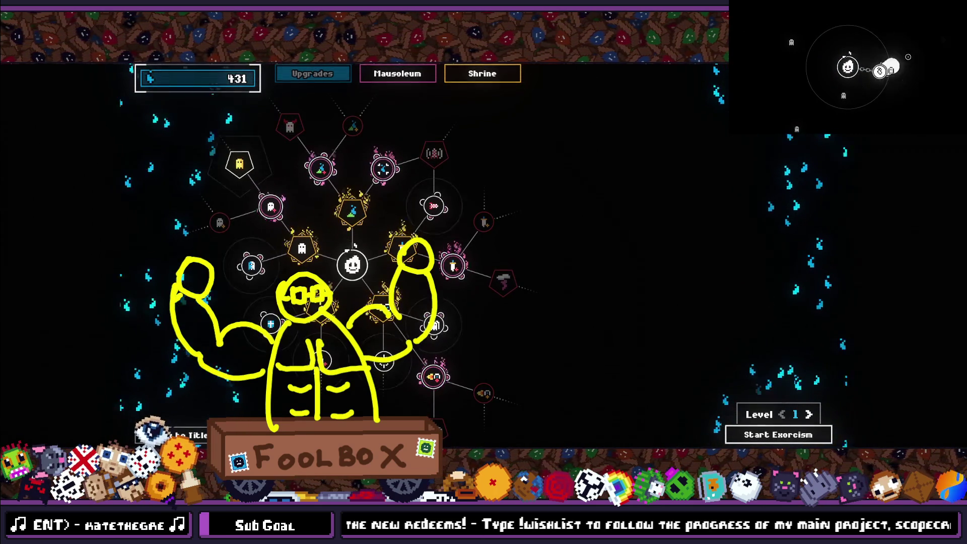
mouse_move(439, 215)
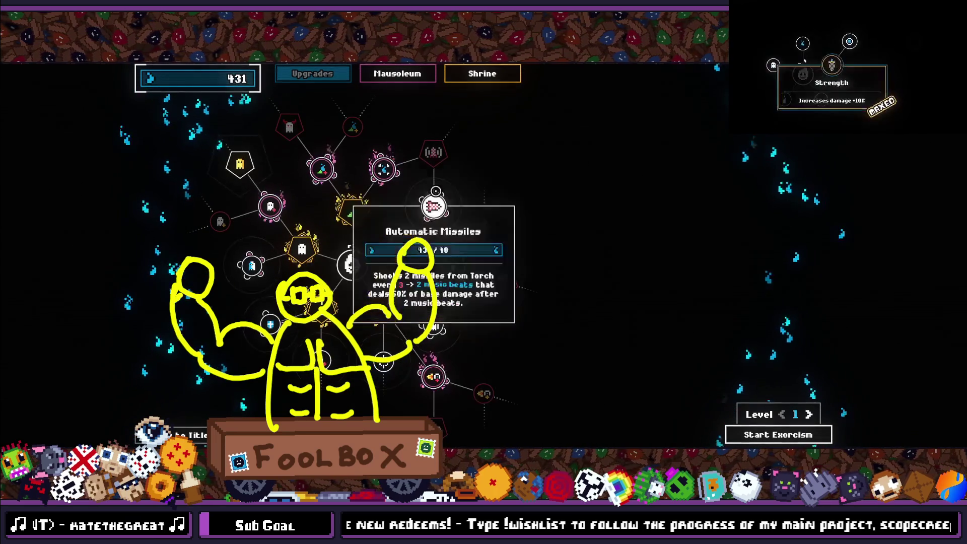
- Pan the upgrade tree up and to the left
left_click_drag(520, 185, 475, 154)
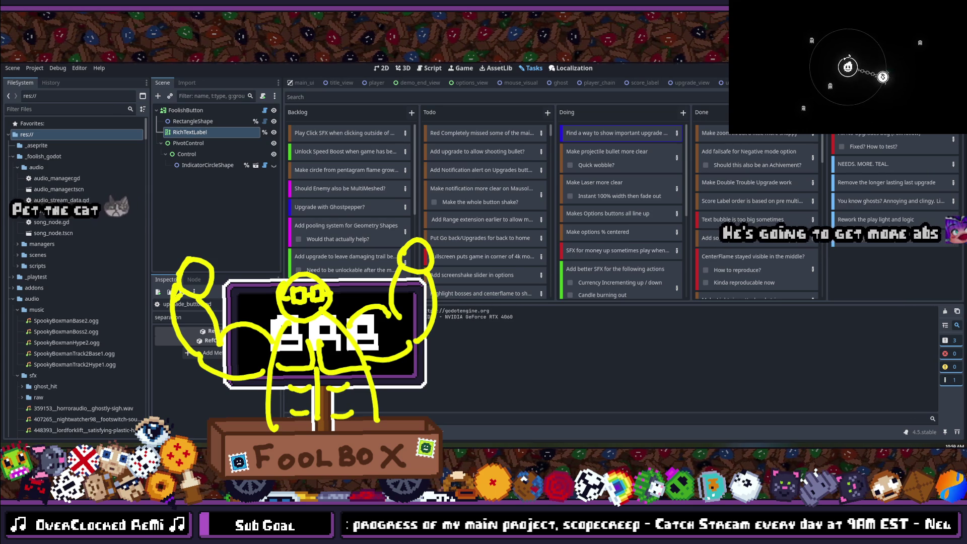
left_click(859, 75)
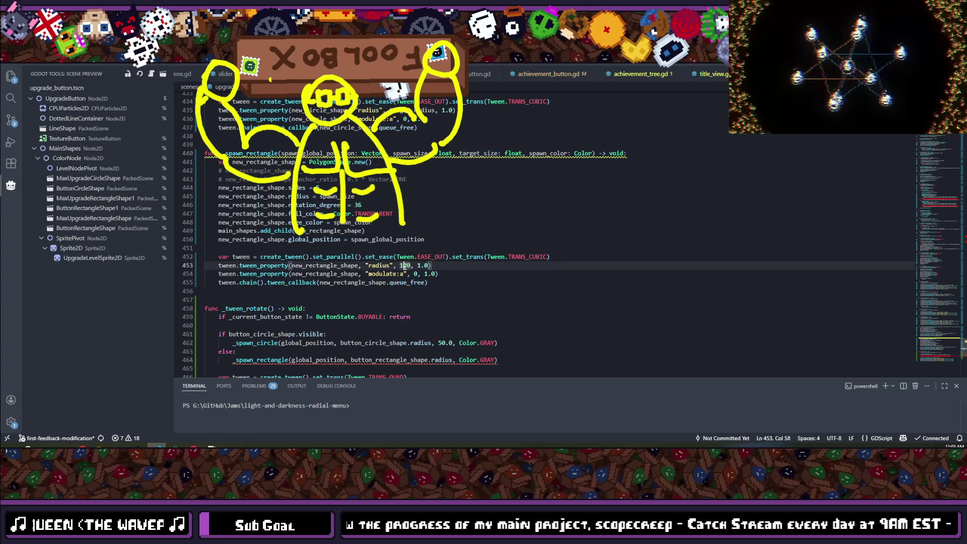
- Add a 60.0 target size argument to the rectangle spawn call
type("target_size")
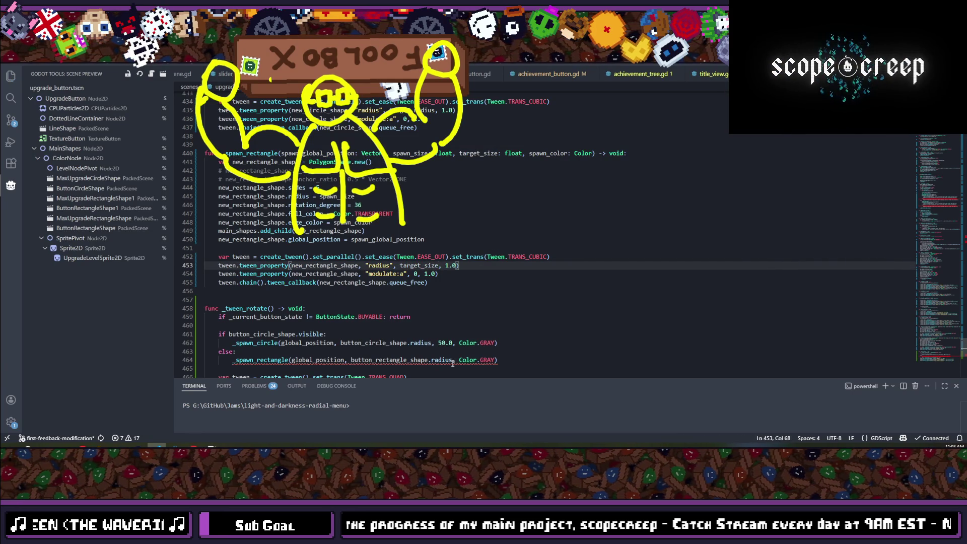
left_click(453, 360)
type("60 ")
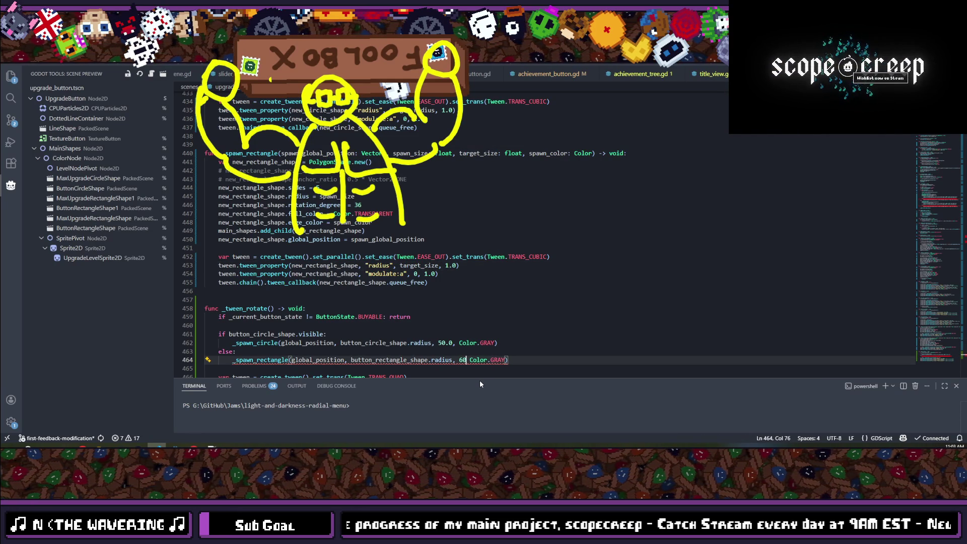
type(".0,")
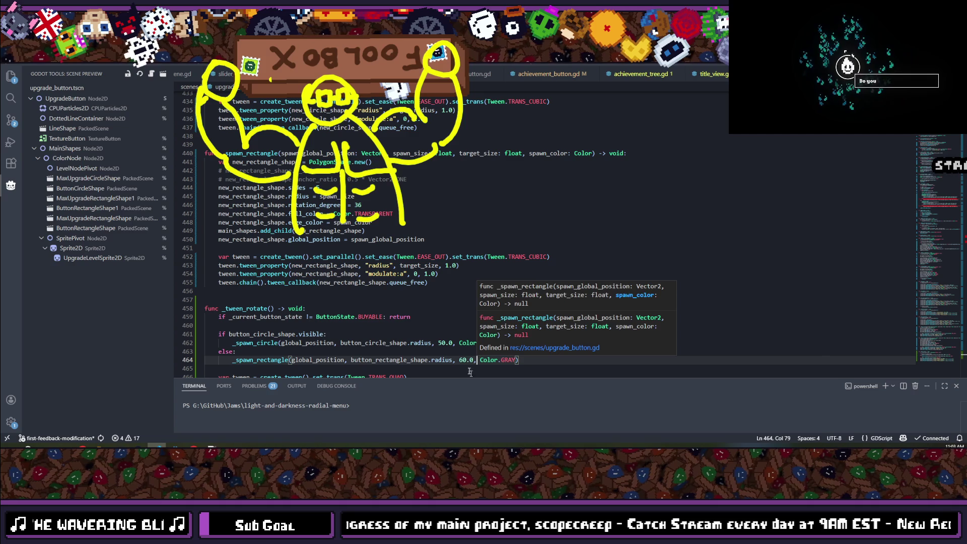
left_click(460, 361)
left_click_drag(460, 360, 479, 361)
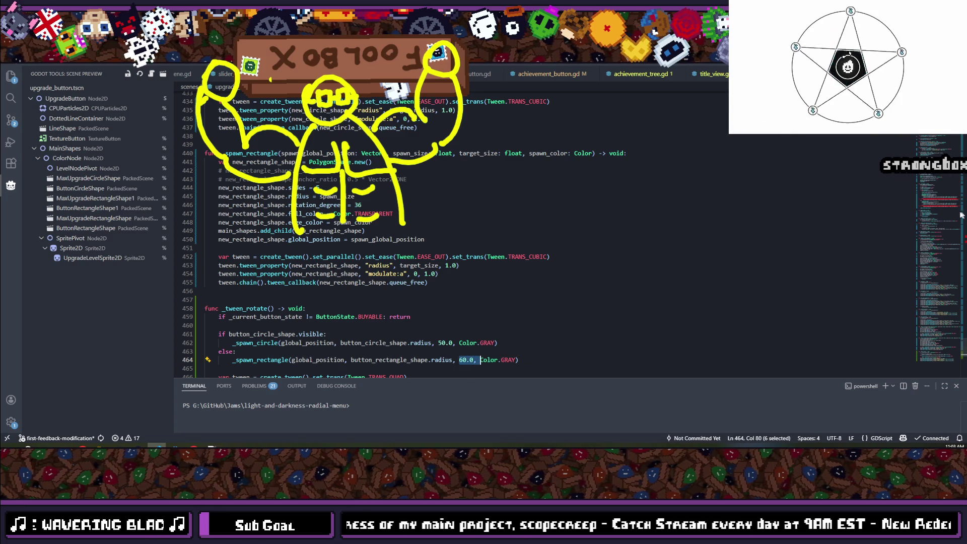
- Give the blue rectangle pulse on line 256 size 120.0, then paste it into the red call
left_click(933, 206)
left_click(473, 179)
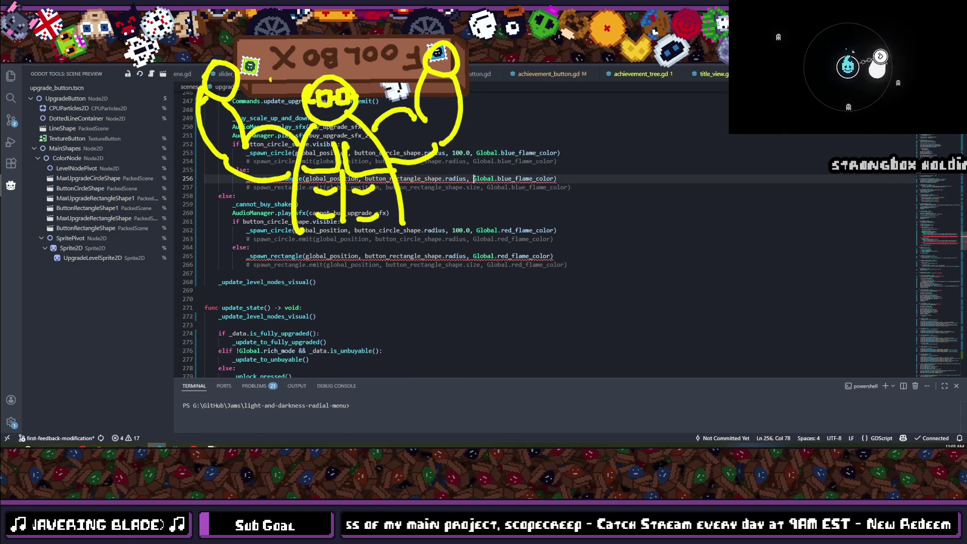
type("1.0,")
left_click(476, 178)
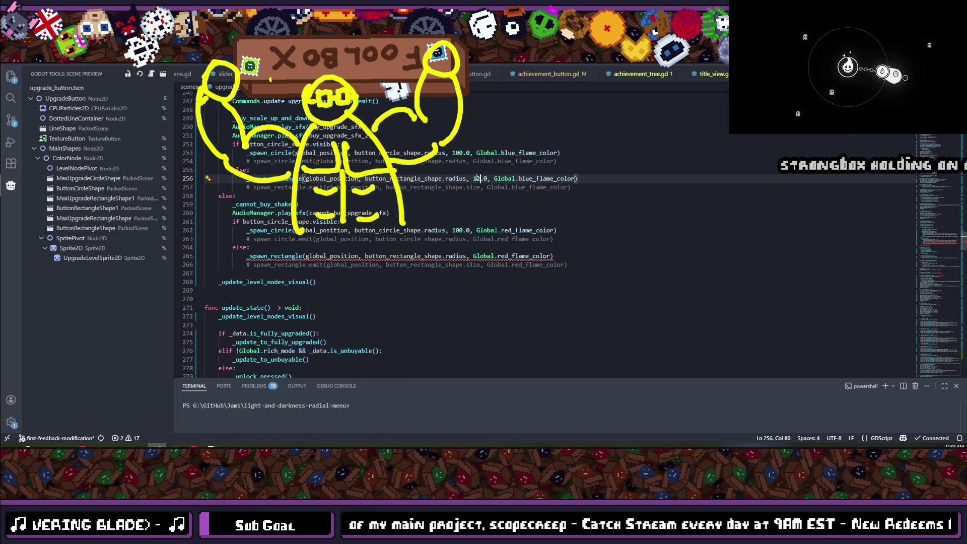
type("2")
left_click_drag(474, 178, 491, 179)
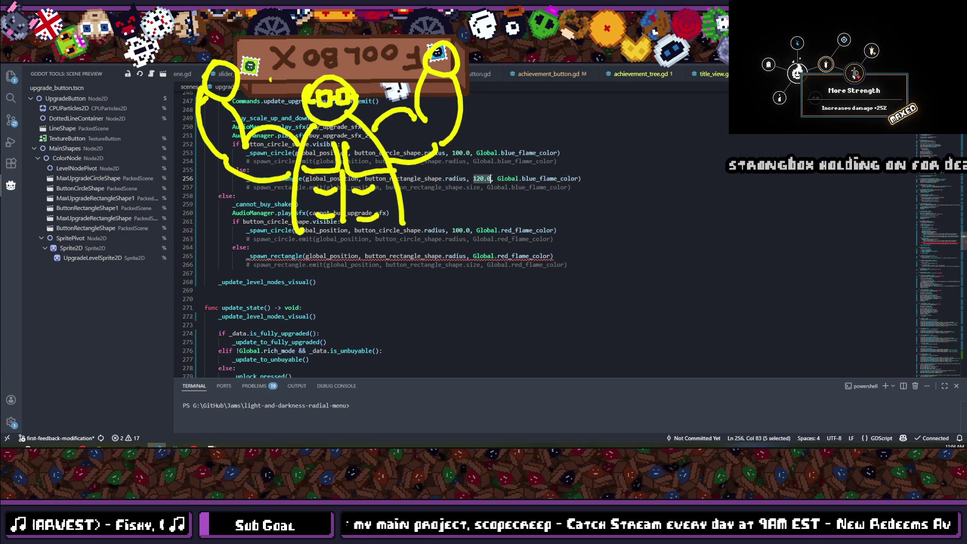
left_click(472, 256)
type("120.0,")
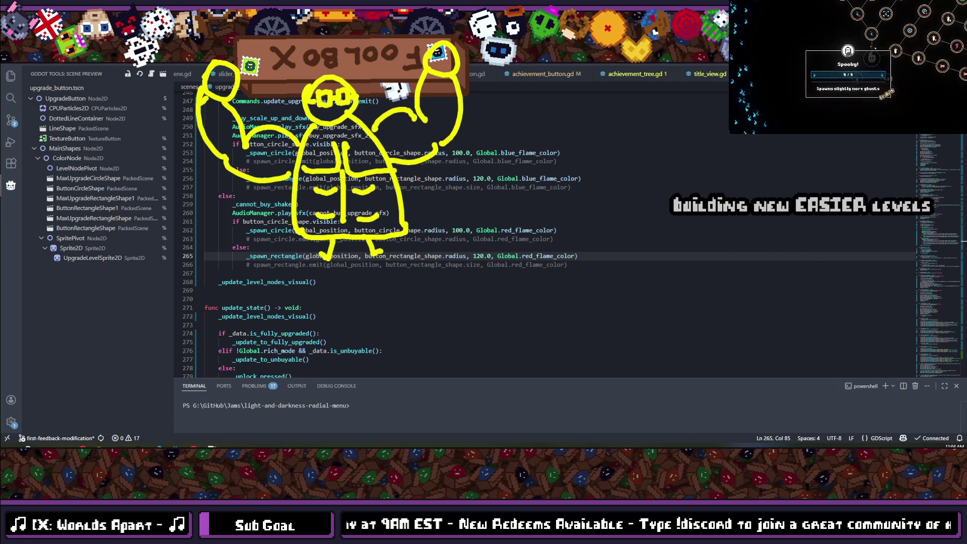
left_click(578, 233)
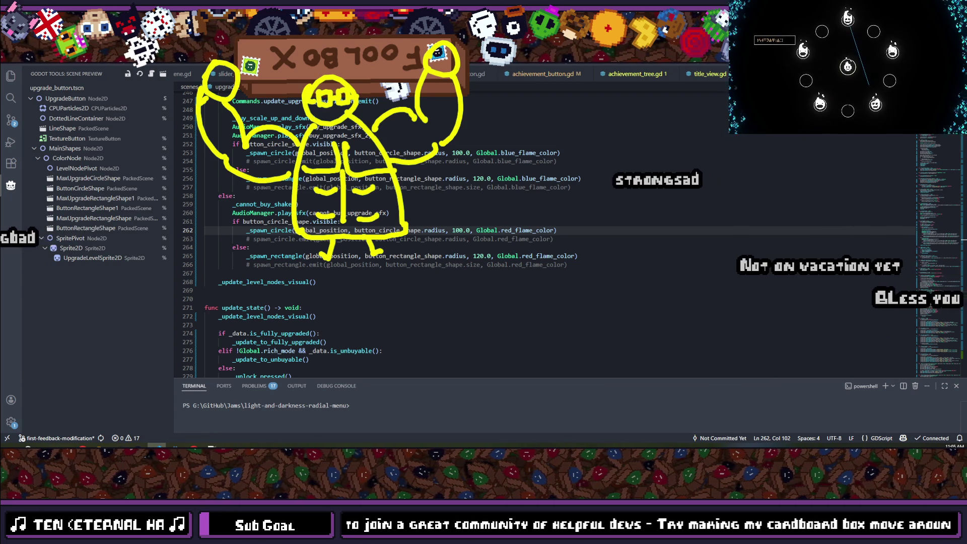
left_click(561, 226)
key("Down")
key("Down")
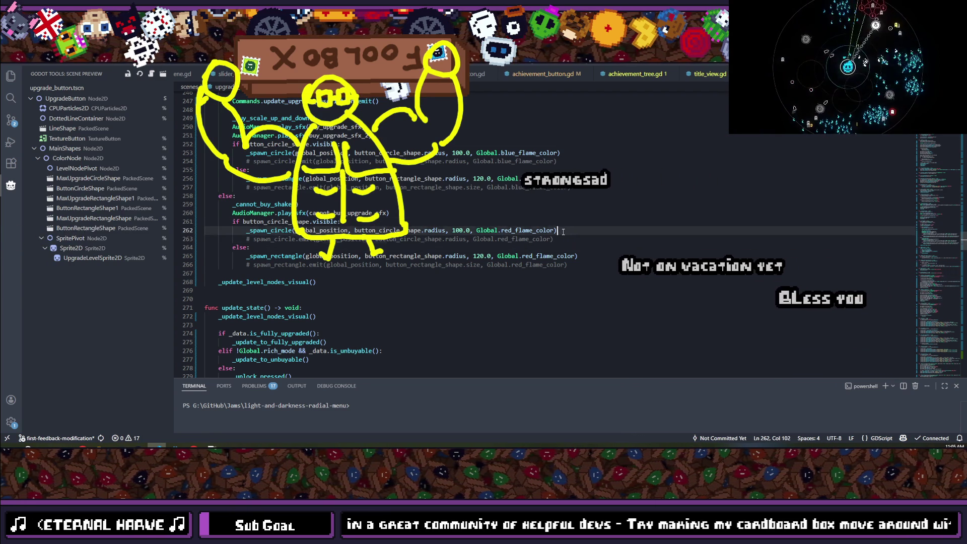
key("Up")
key("Up")
key("Down")
key("Down")
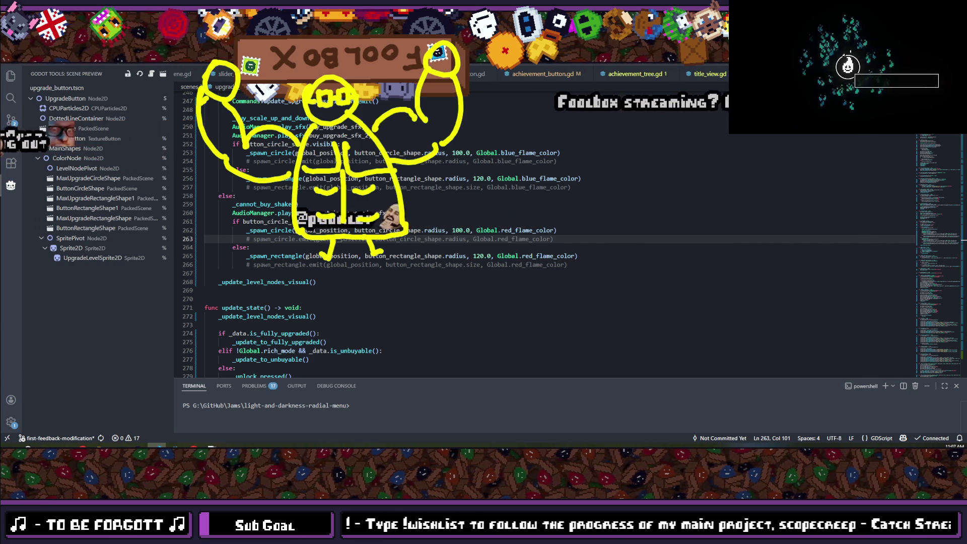
left_click(556, 222)
scroll(560, 246, "down", 3)
scroll(559, 247, "up", 2)
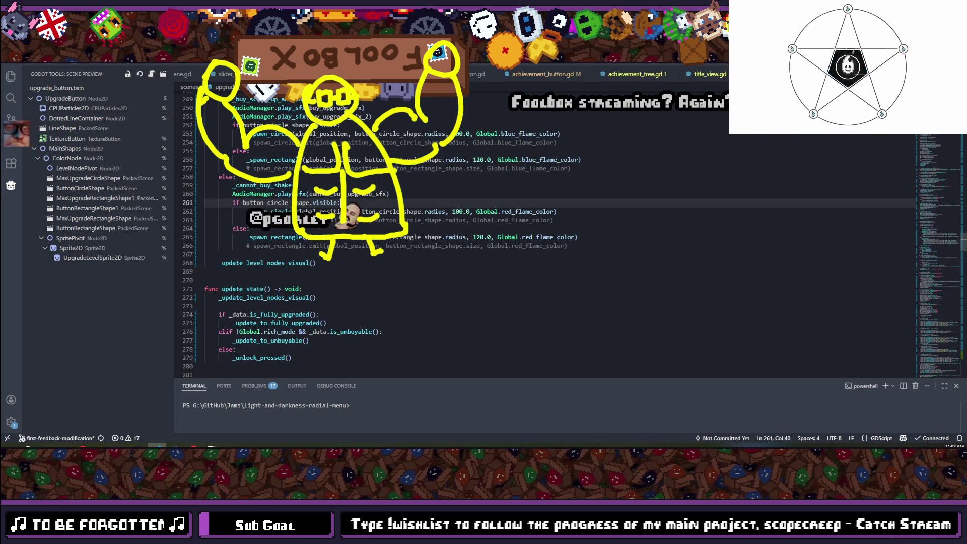
key("alt+Tab")
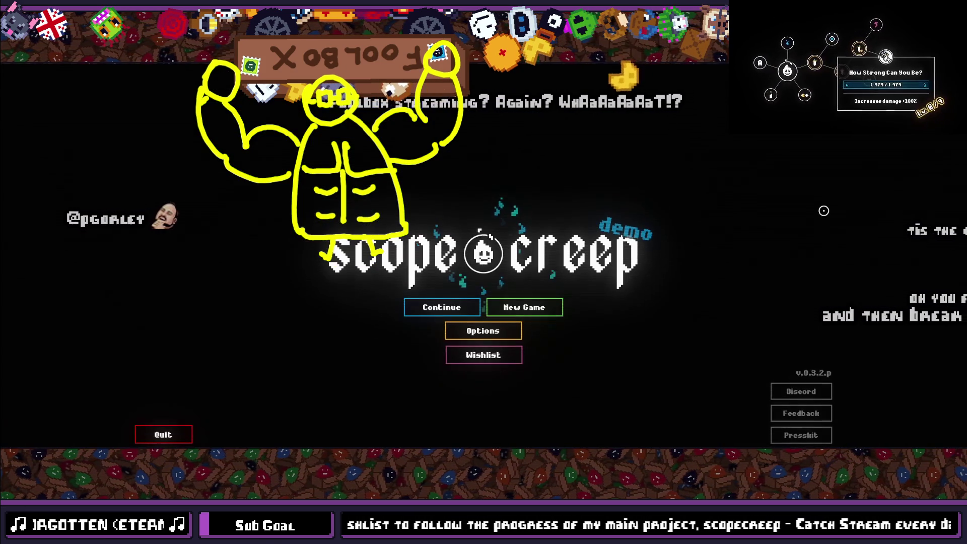
- Continue the saved game into the upgrade tree, then stop the playtest with F8
left_click(438, 308)
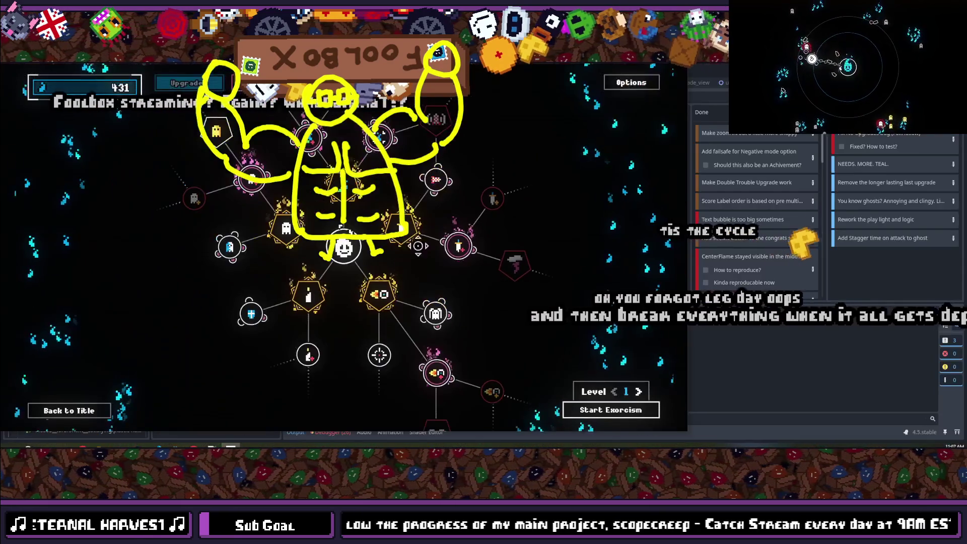
key("F8")
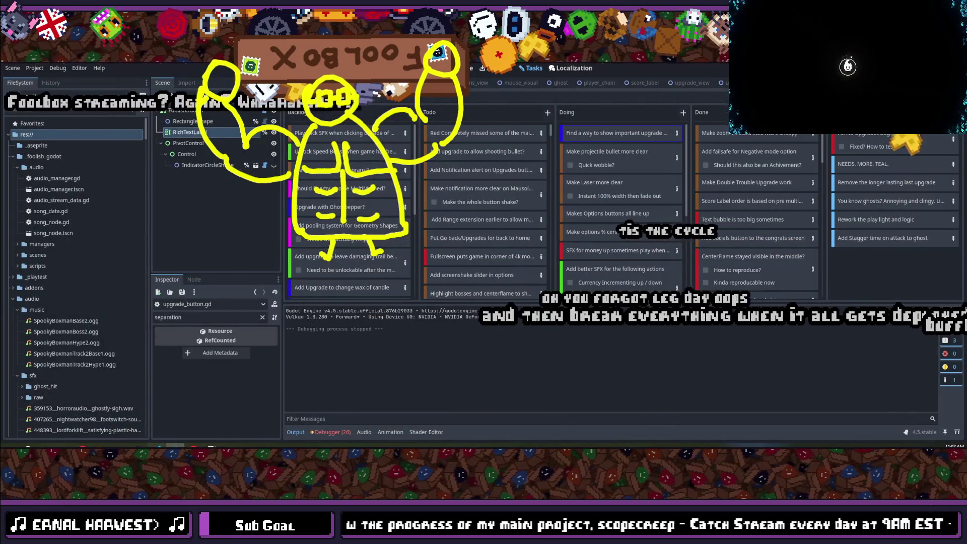
- In VS Code, replace the gray circle pulse's 50.0 + 20.0 size with 70.0
key("alt+Tab")
scroll(446, 257, "down", 12)
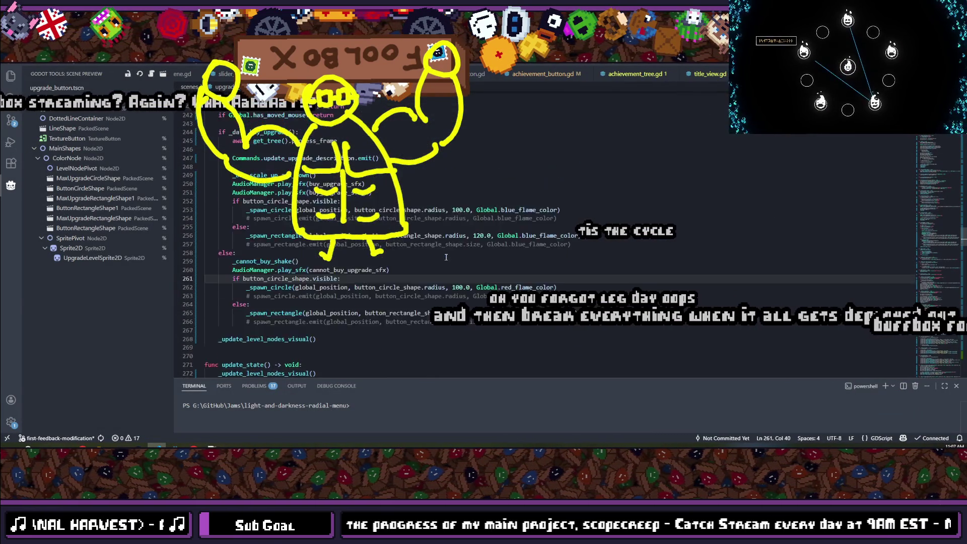
scroll(412, 258, "down", 20)
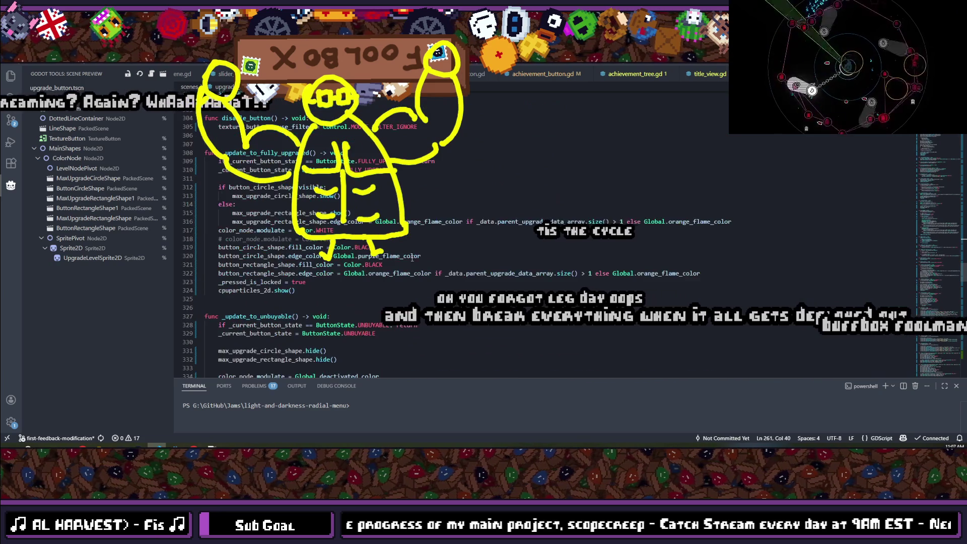
scroll(409, 247, "down", 20)
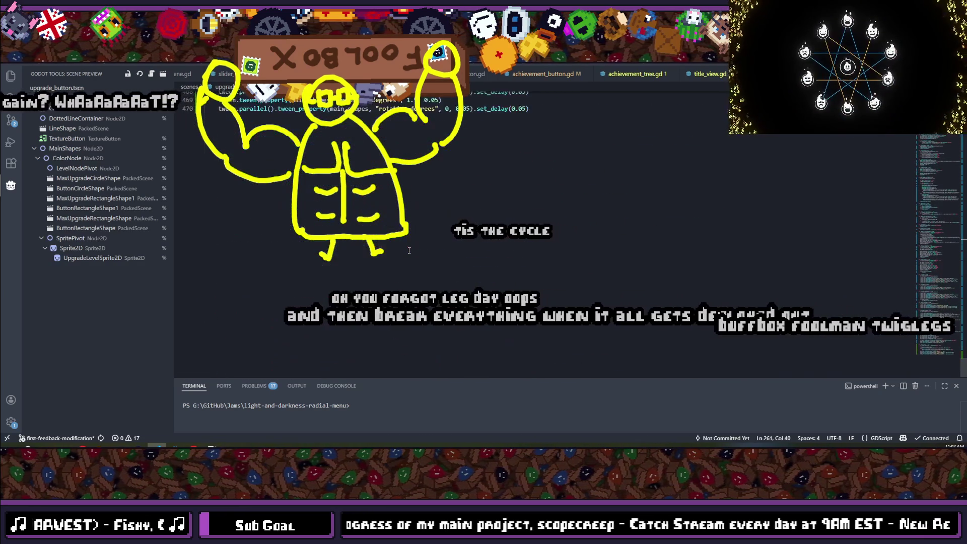
scroll(418, 237, "down", 6)
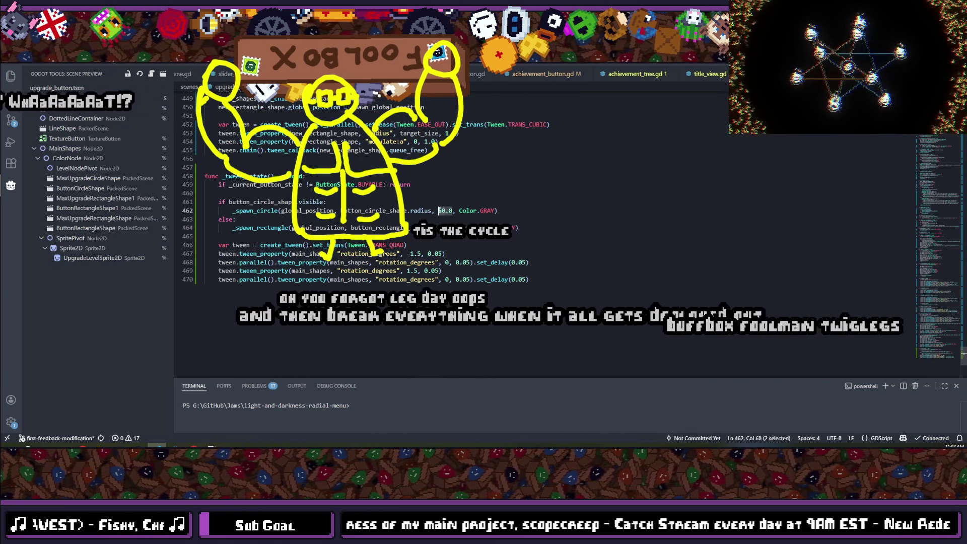
left_click(501, 211)
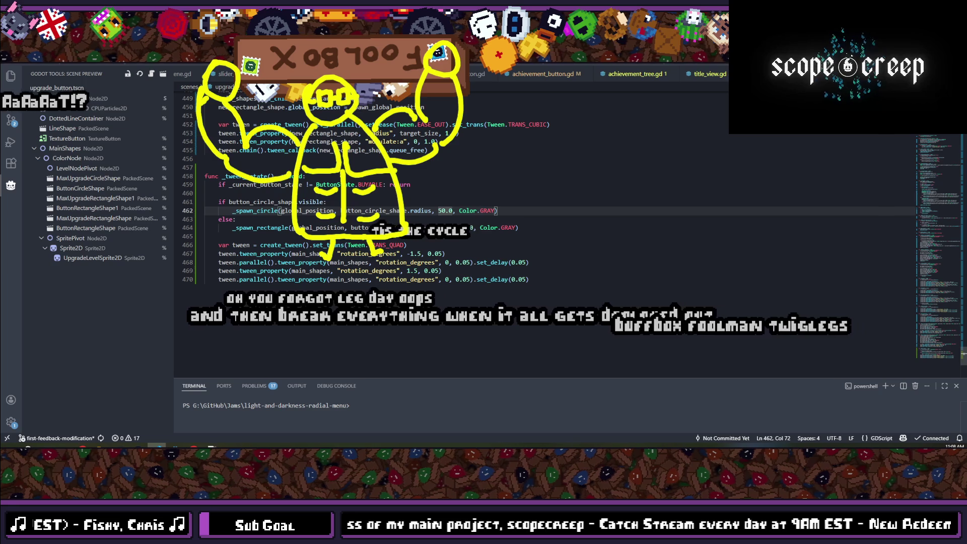
type("+ 20.0")
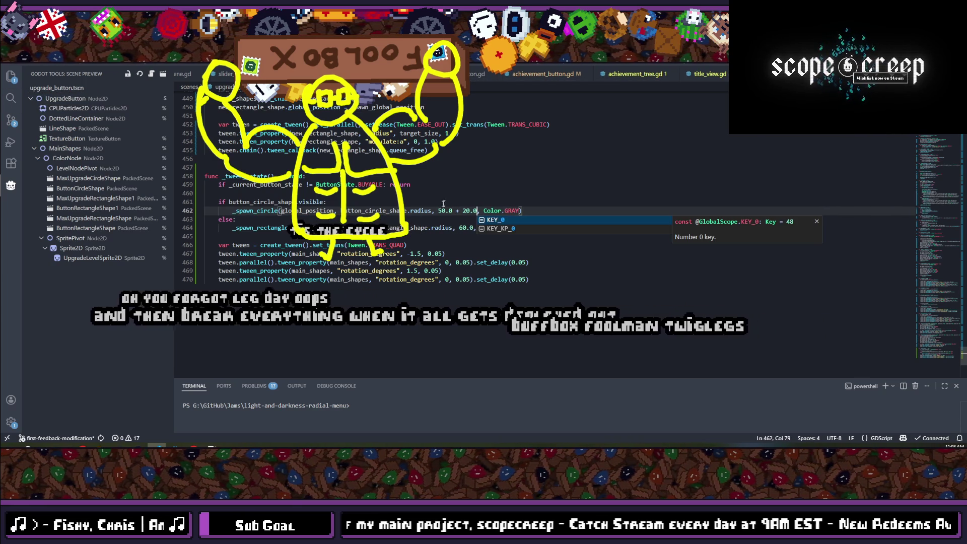
left_click_drag(476, 211, 452, 211)
type("7")
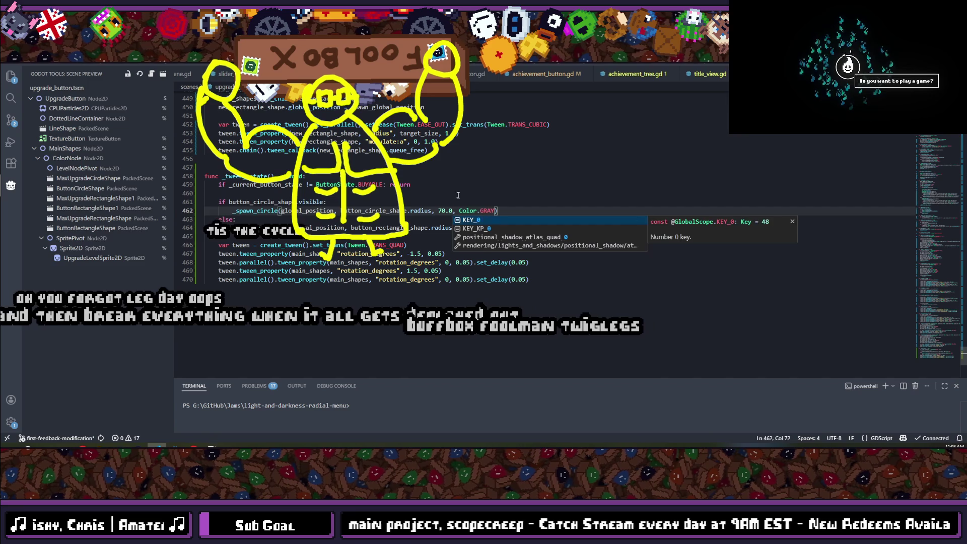
- Set the gray rectangle pulse size to 90.0 and the circle size to 75.0
left_click(468, 230)
key("BackSpace")
key("BackSpace")
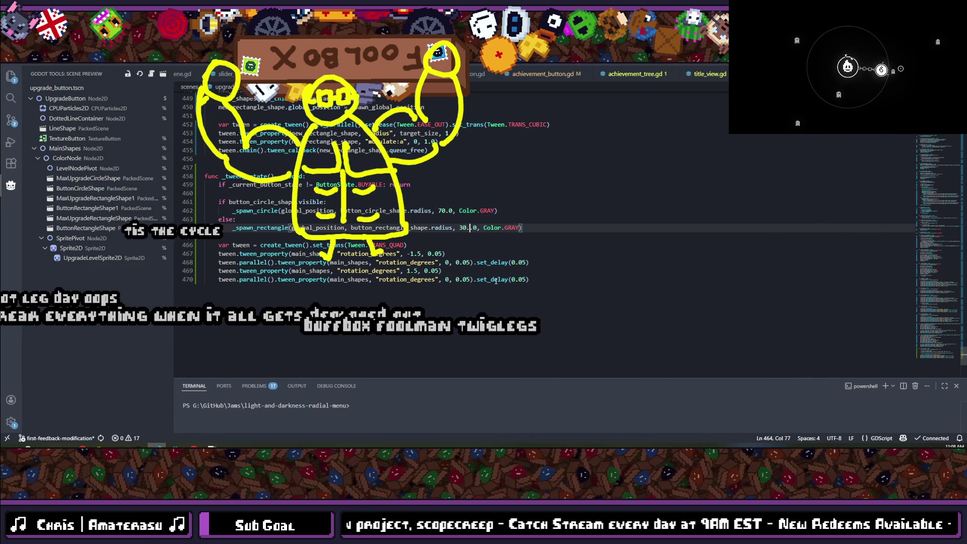
type(".")
key("BackSpace")
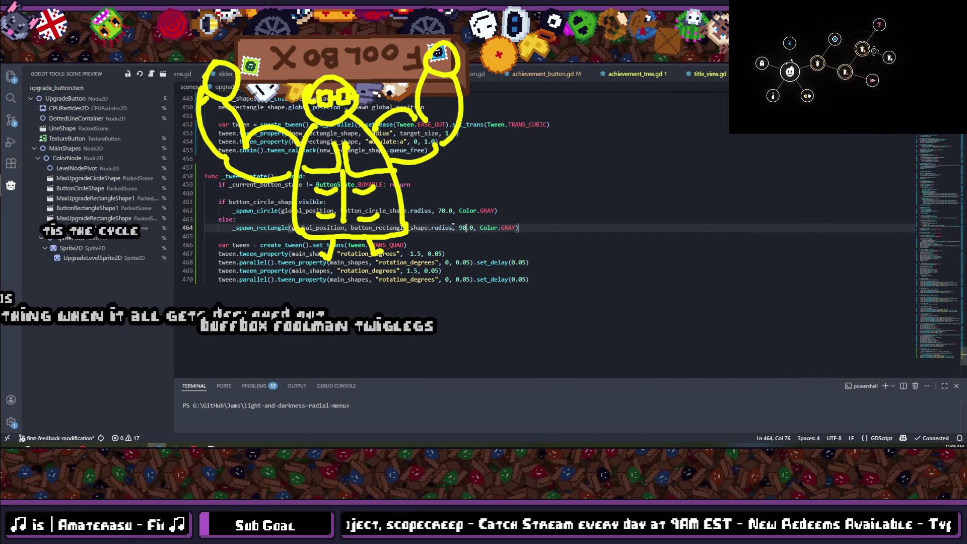
left_click(439, 211)
key("BackSpace")
type("5")
left_click(512, 212)
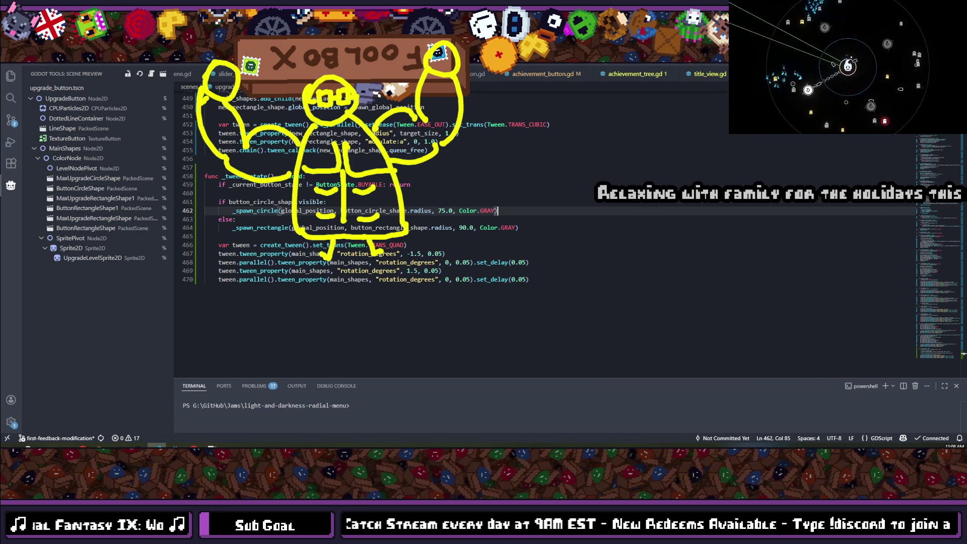
left_click(523, 230)
- Run the game fullscreen with F5 and F11, continue the save, and pan the skill tree
left_click(510, 213)
key("alt+Tab")
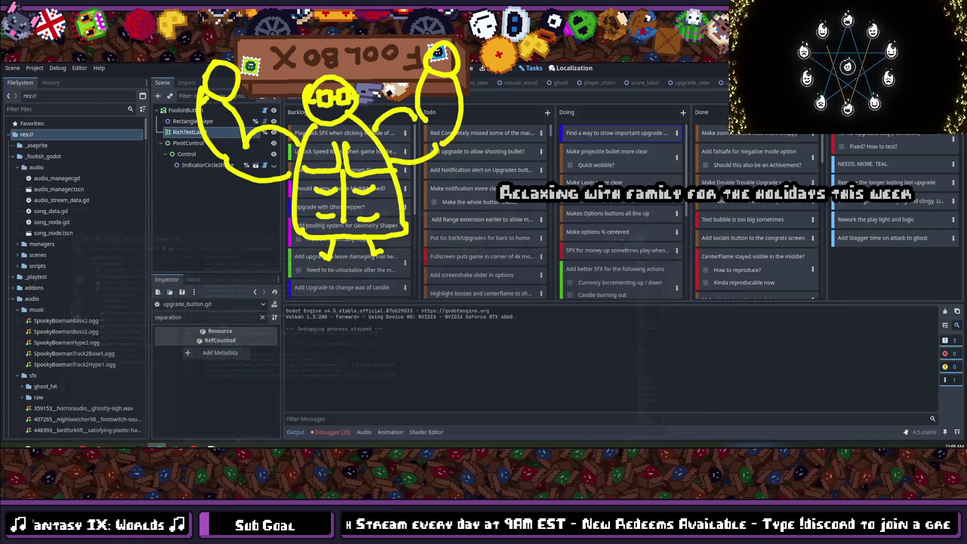
key("F5")
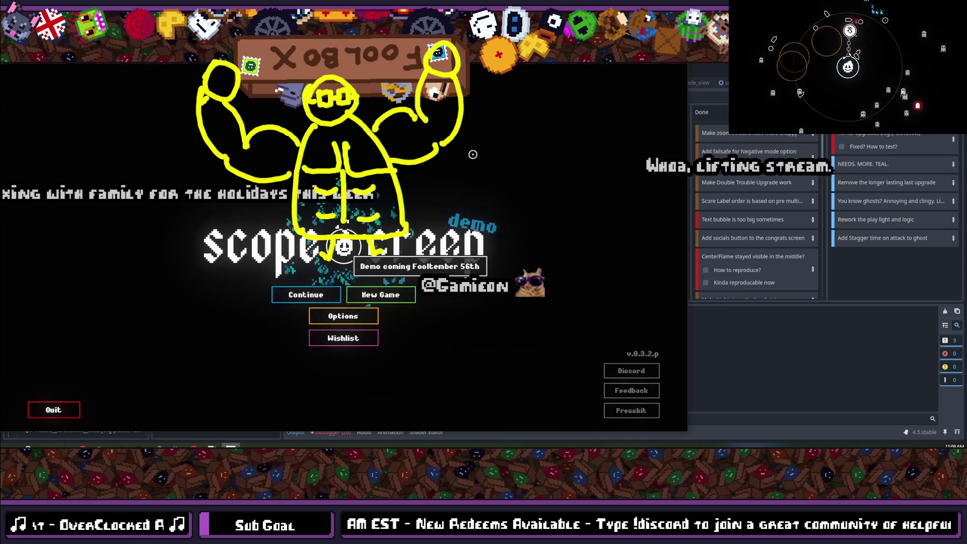
key("F11")
left_click(440, 309)
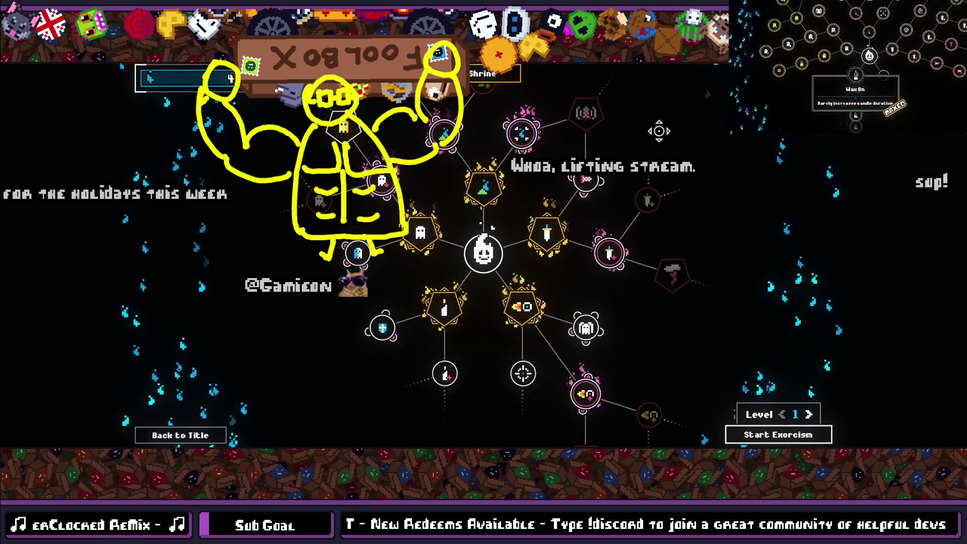
left_click_drag(654, 130, 616, 176)
scroll(616, 176, "down", 2)
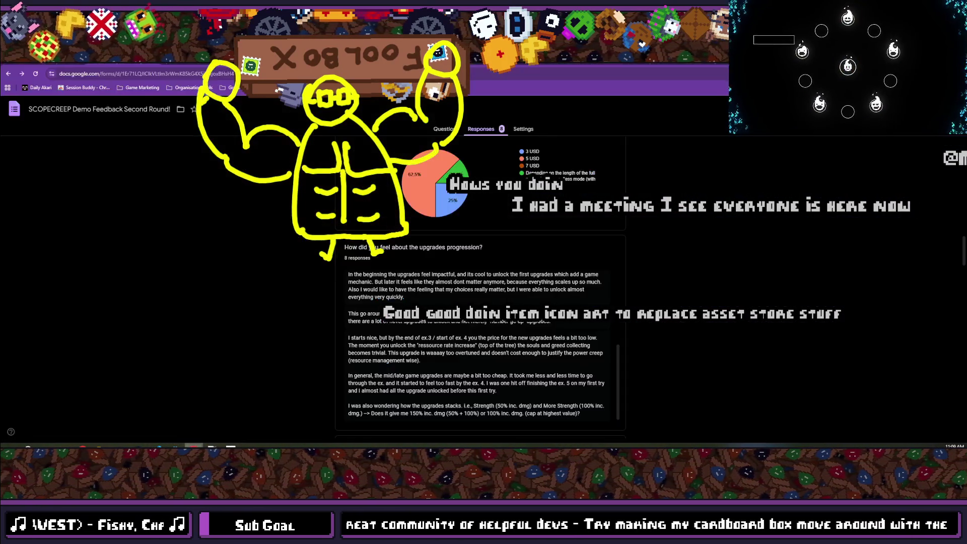
scroll(383, 242, "up", 8)
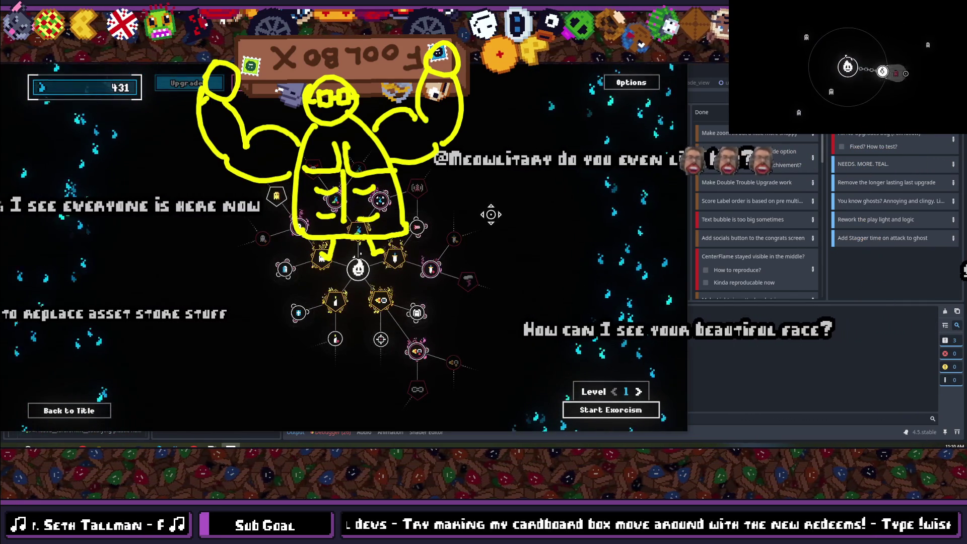
- Purchase the Even More Strength and Wax On nodes in the skill tree
mouse_move(854, 74)
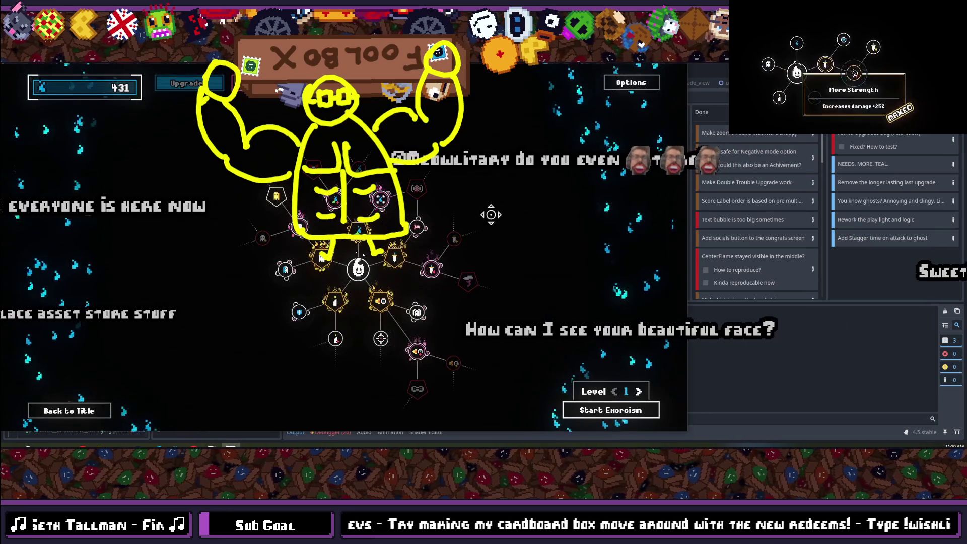
left_click(868, 49)
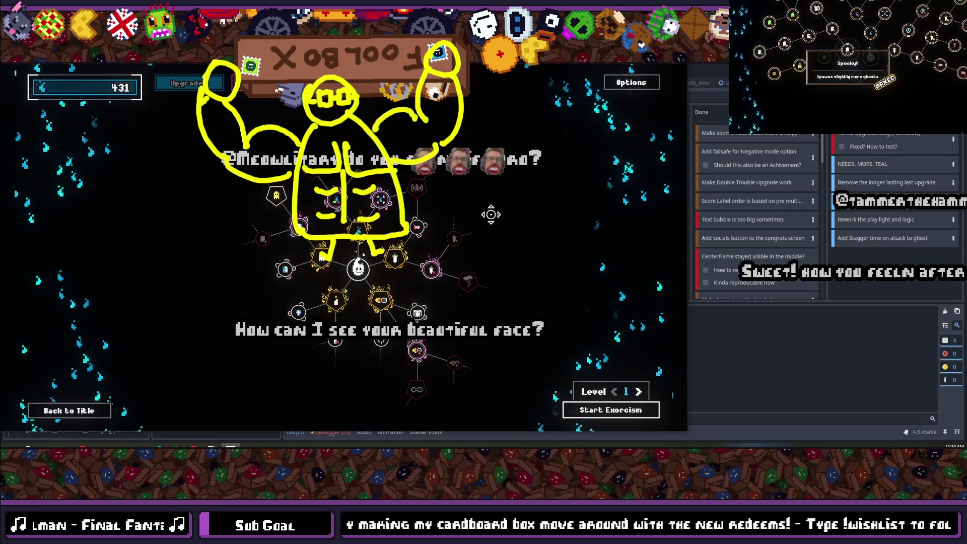
left_click(855, 76)
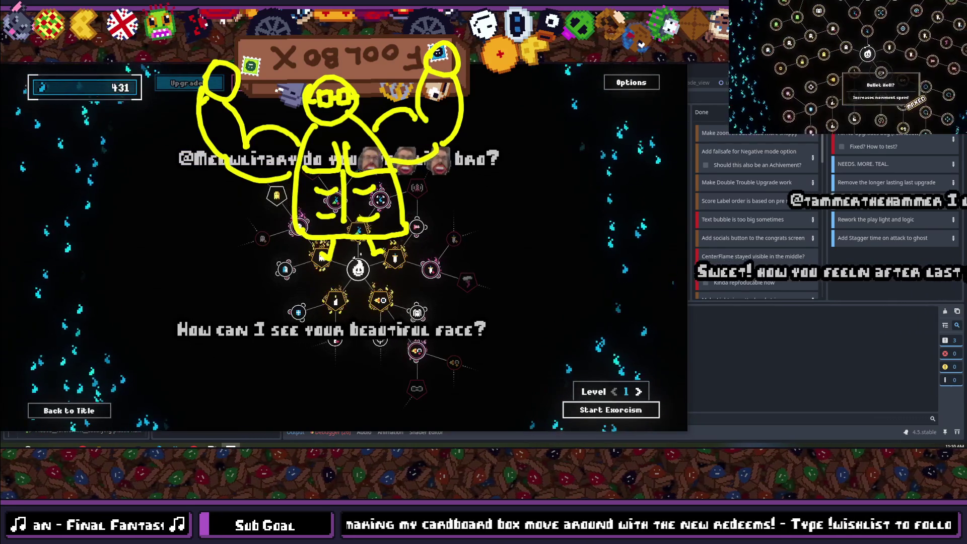
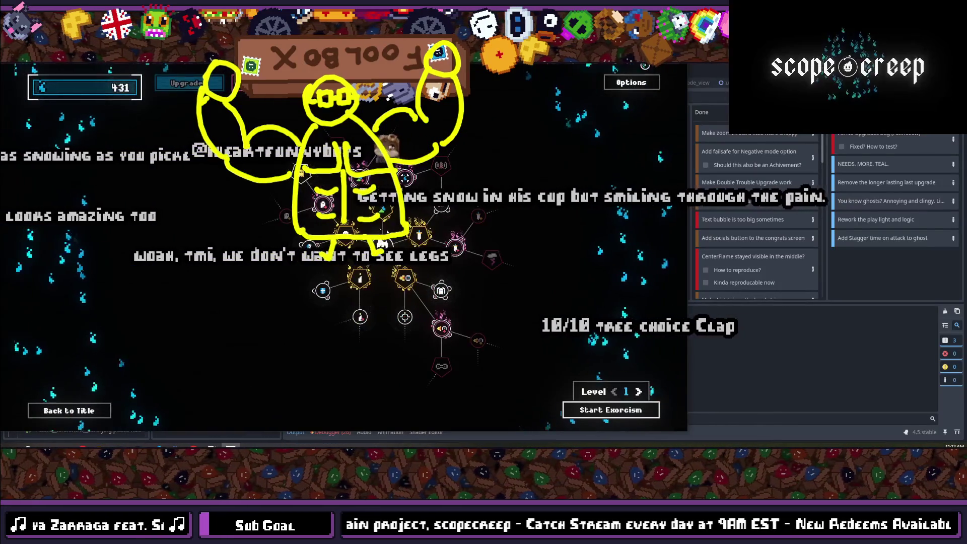
- Stop the game and change the circle value on line 462 from 75.0 to 70.0
key("F8")
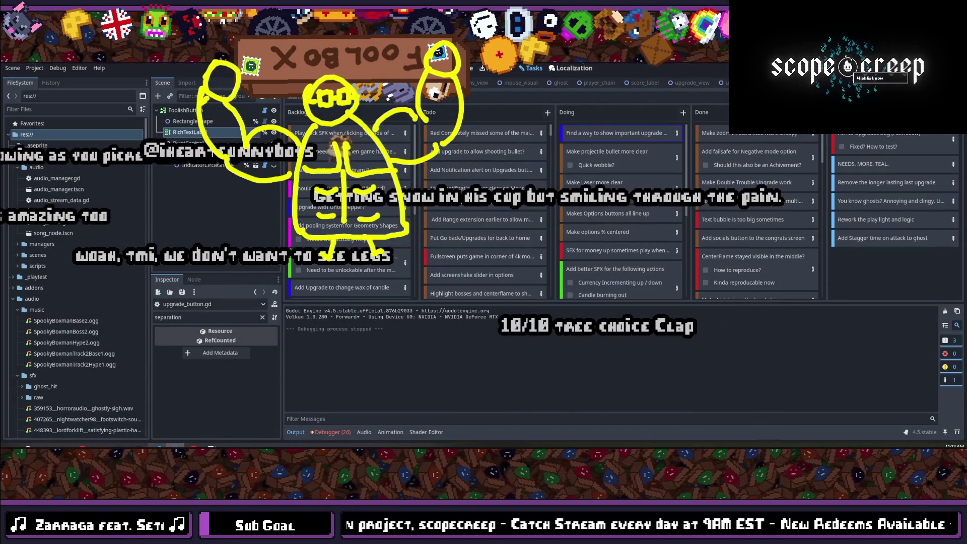
key("alt+Tab")
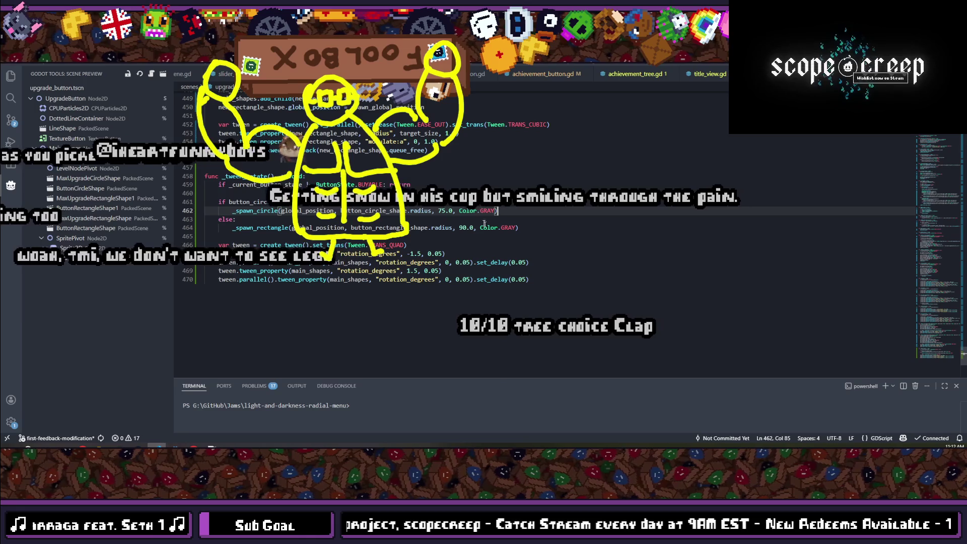
left_click(446, 210)
key("BackSpace")
type("0")
key("F5")
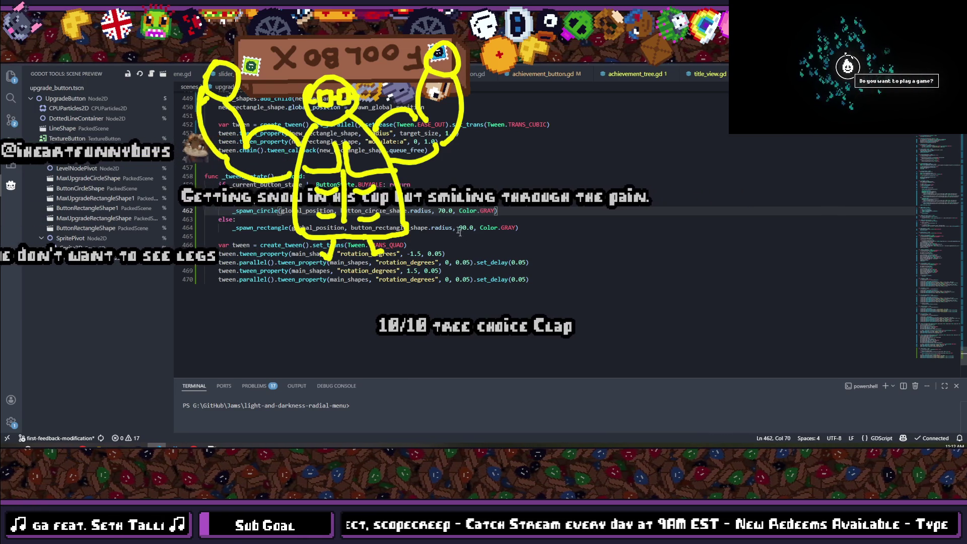
- Change the rectangle value on line 464 from 90.0 to 80.0 and return to Godot
left_click(466, 228)
key("BackSpace")
key("BackSpace")
type("850")
key("BackSpace")
key("BackSpace")
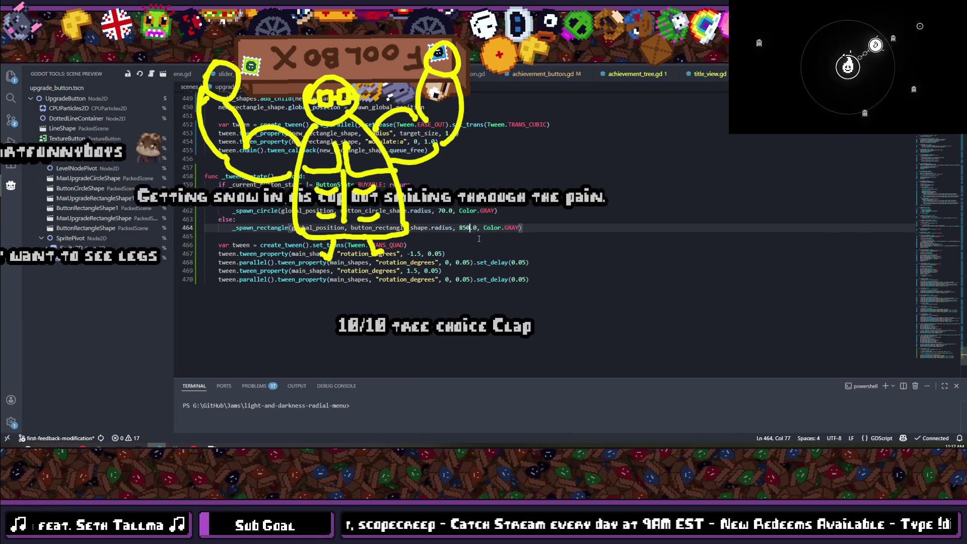
type("0")
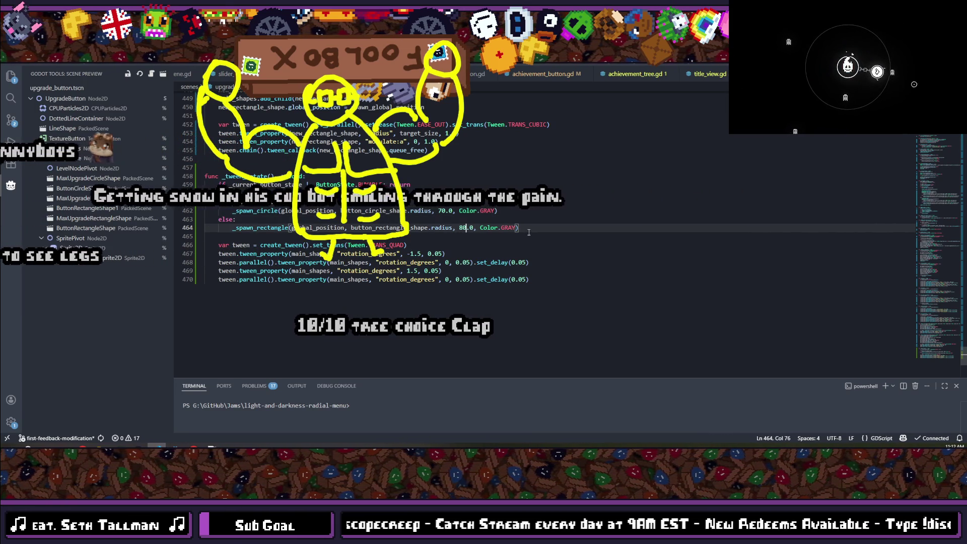
key("alt+Tab")
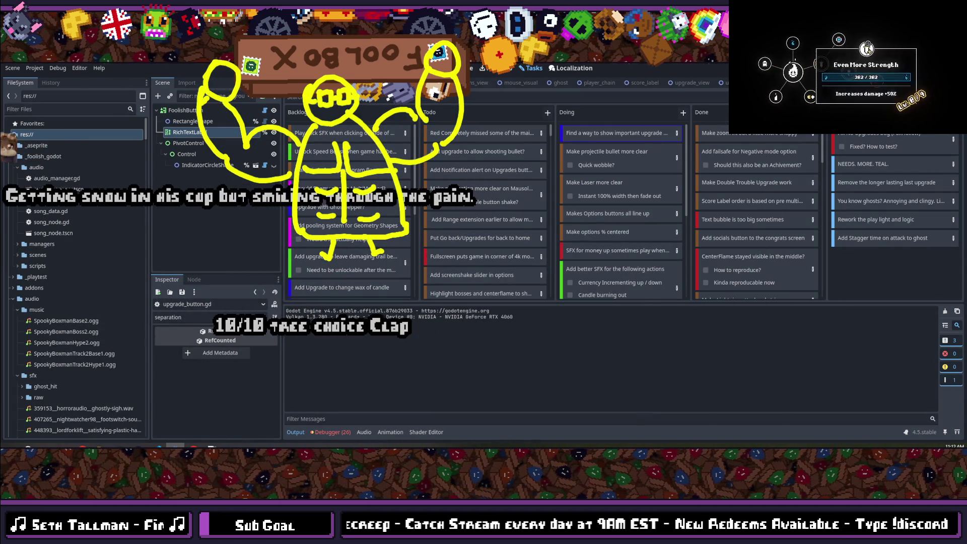
left_click(867, 49)
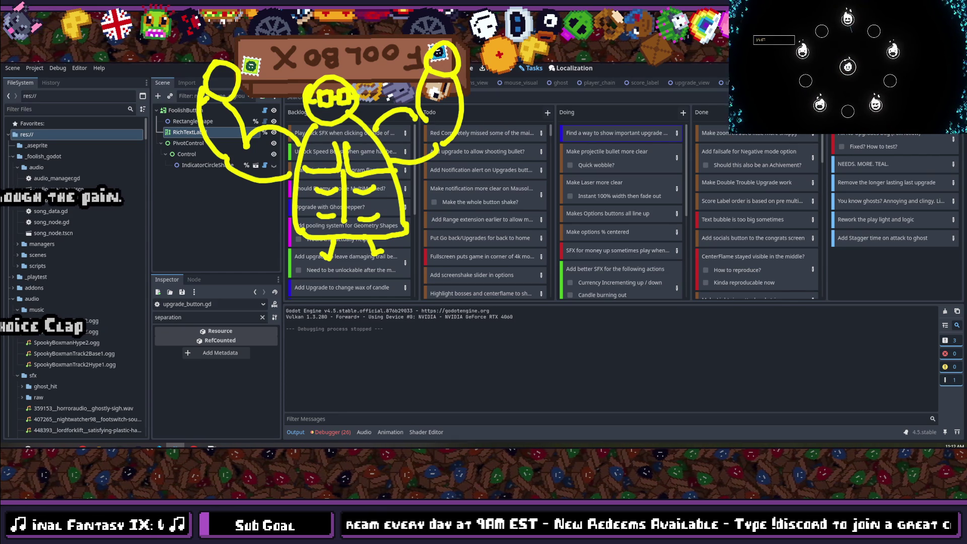
- Run scope creep with F5 and continue the saved game to test the smaller click effects
key("F5")
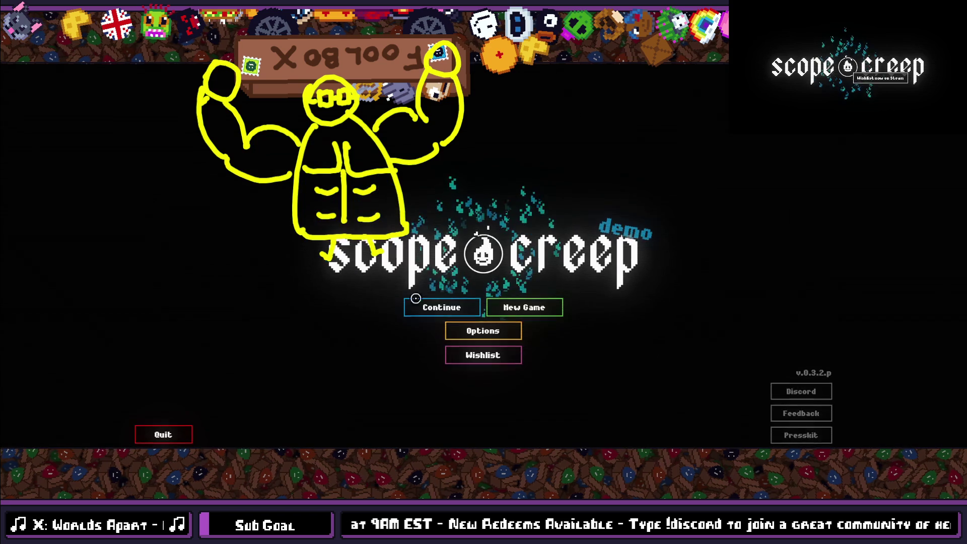
left_click(420, 318)
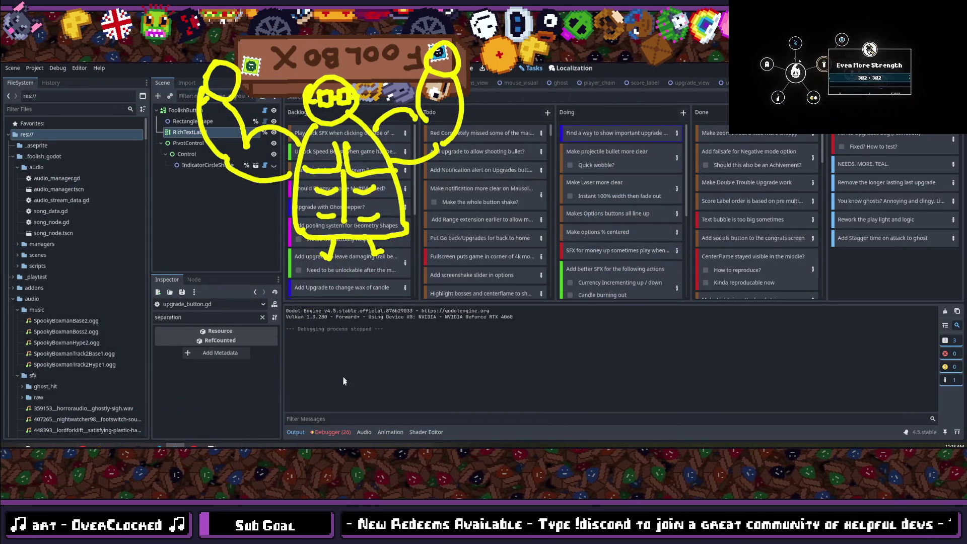
- In VS Code, set the circle value to 65.0 and the rectangle value to 75.0
key("alt+Tab")
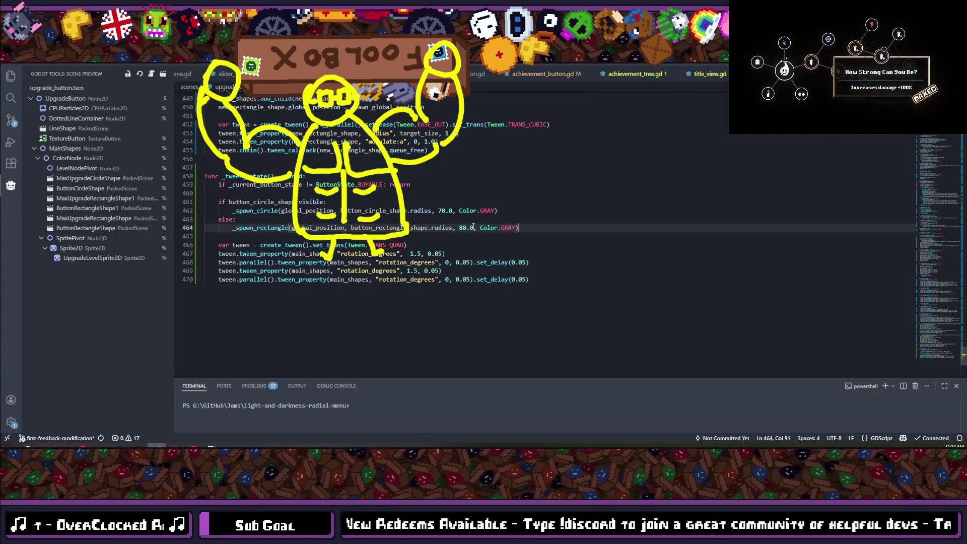
left_click_drag(438, 211, 442, 212)
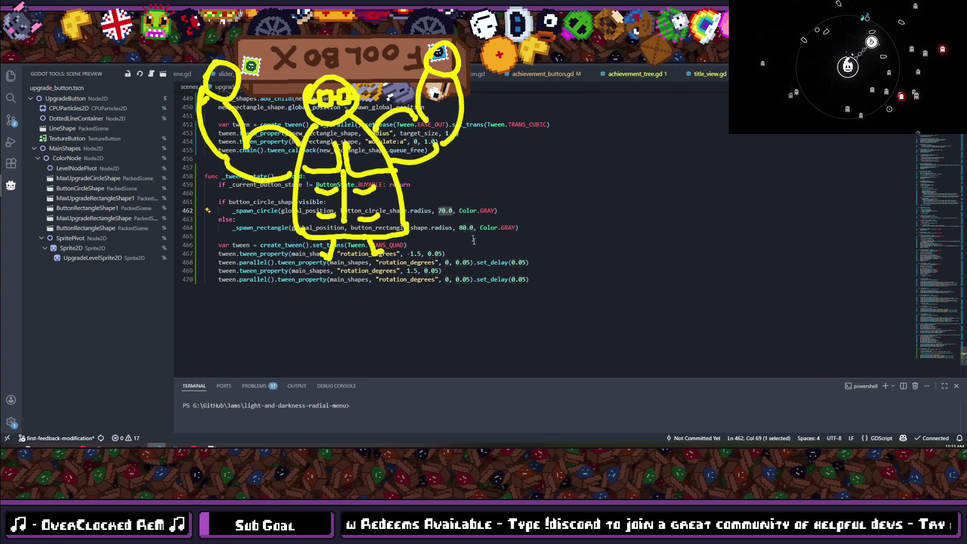
key("Delete")
key("Delete")
type("65")
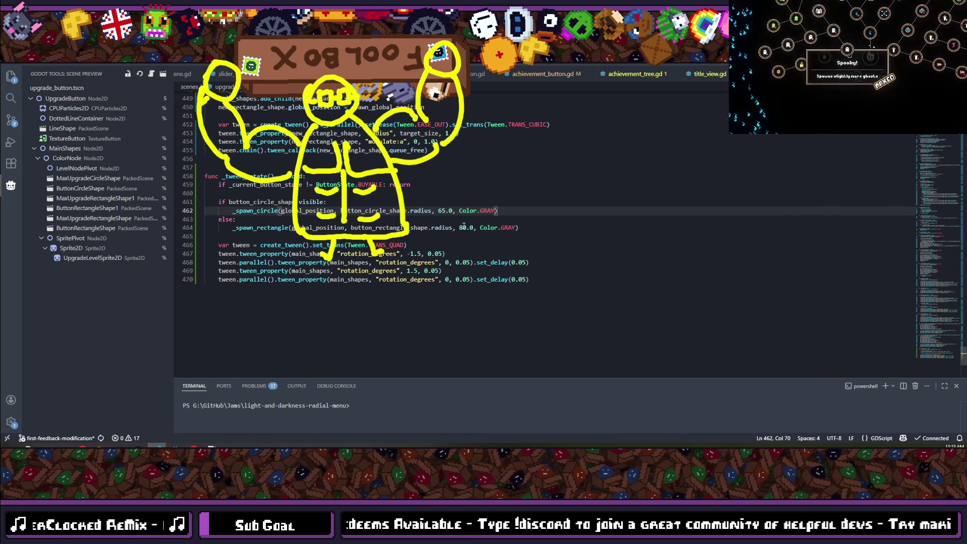
left_click(465, 228)
type("75")
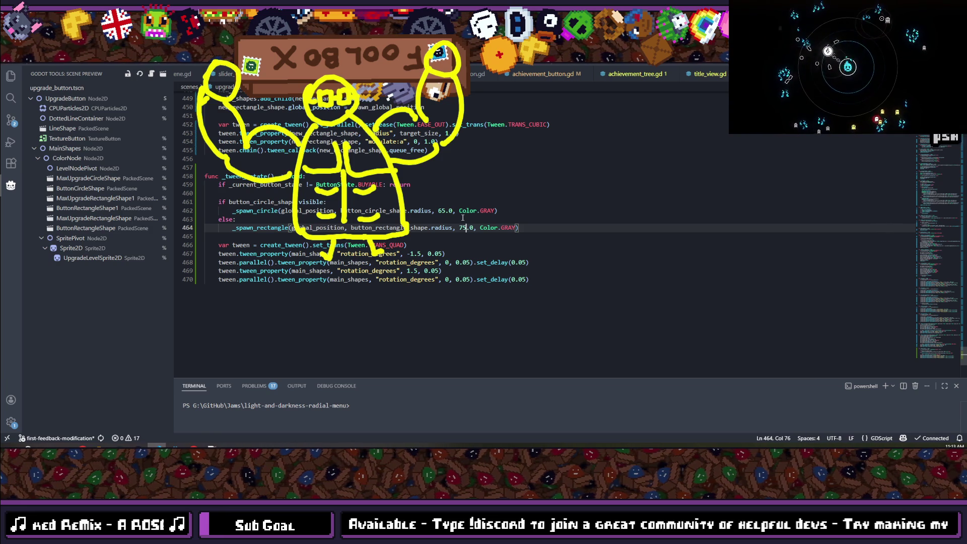
left_click(732, 222)
- Return to the Godot editor and relaunch the project with F5
key("alt+Tab")
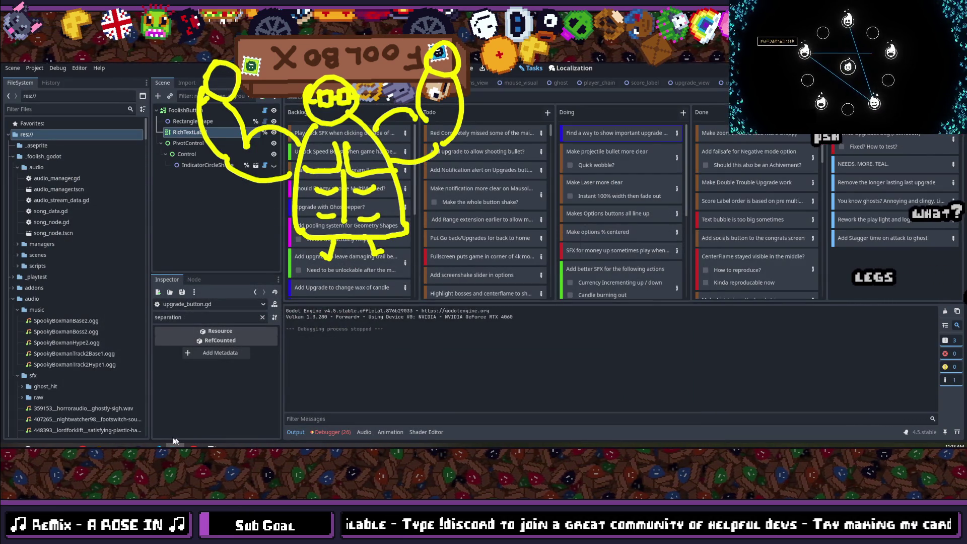
key("alt+Tab")
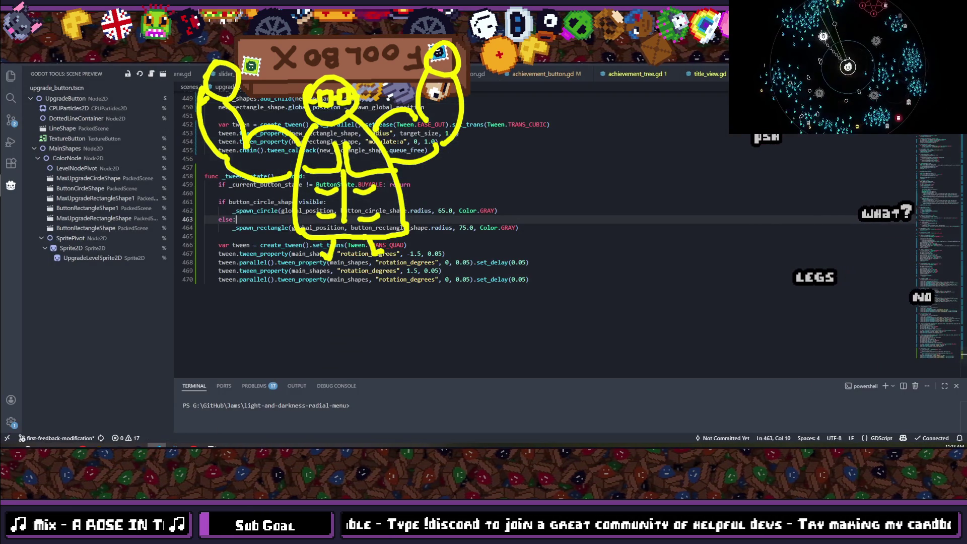
key("alt+Tab")
key("F5")
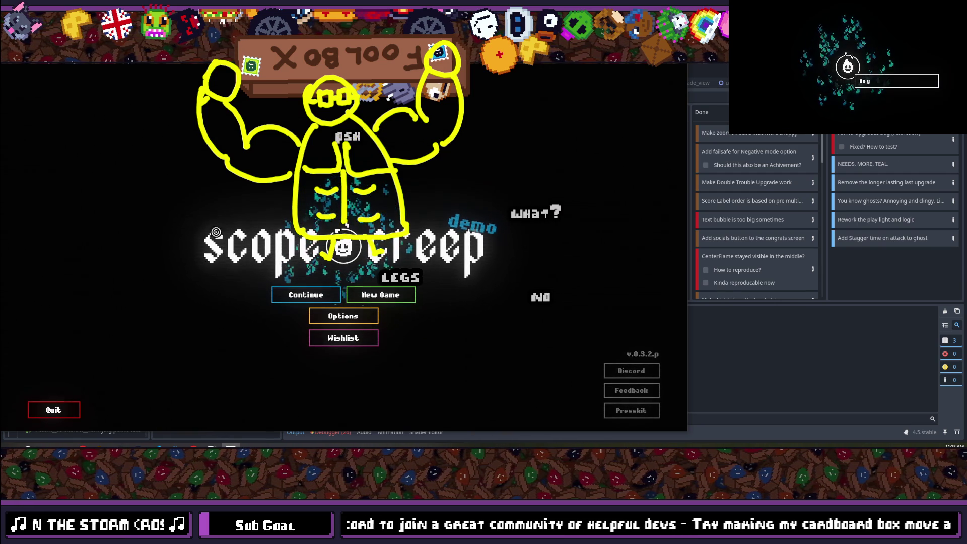
- Go fullscreen, continue the save, and try buying Even More Strength, which is refused
key("F11")
left_click(427, 298)
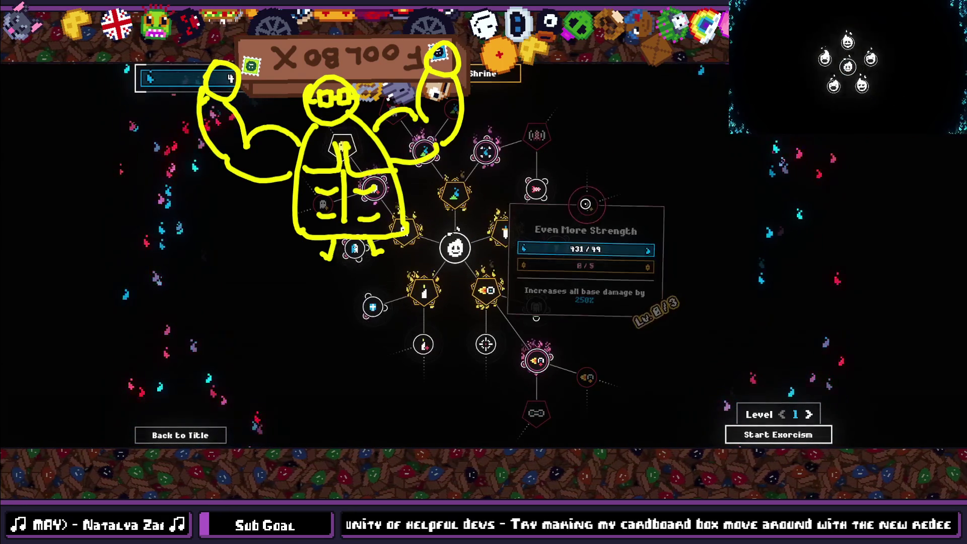
left_click(586, 204)
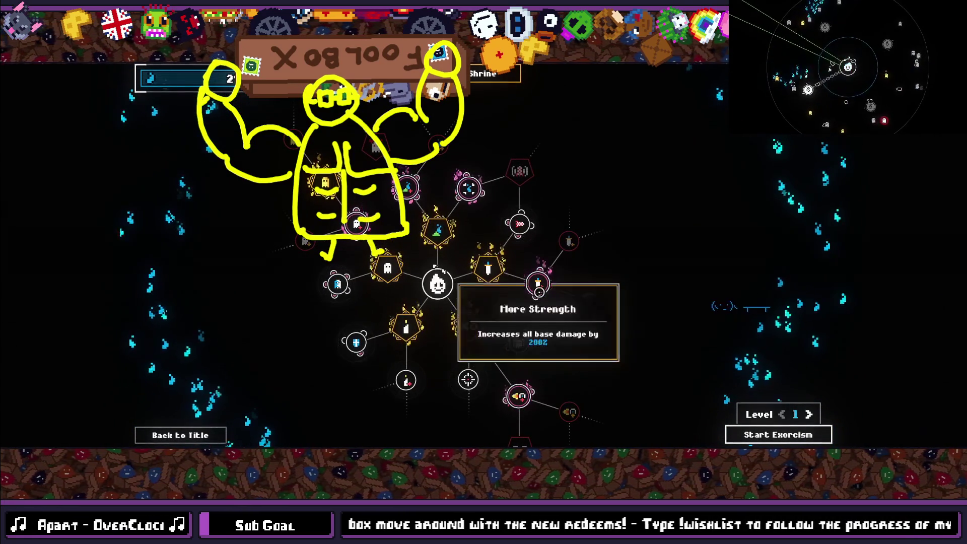
mouse_move(567, 318)
left_mouse_down()
mouse_move(561, 287)
mouse_move(564, 299)
left_mouse_up()
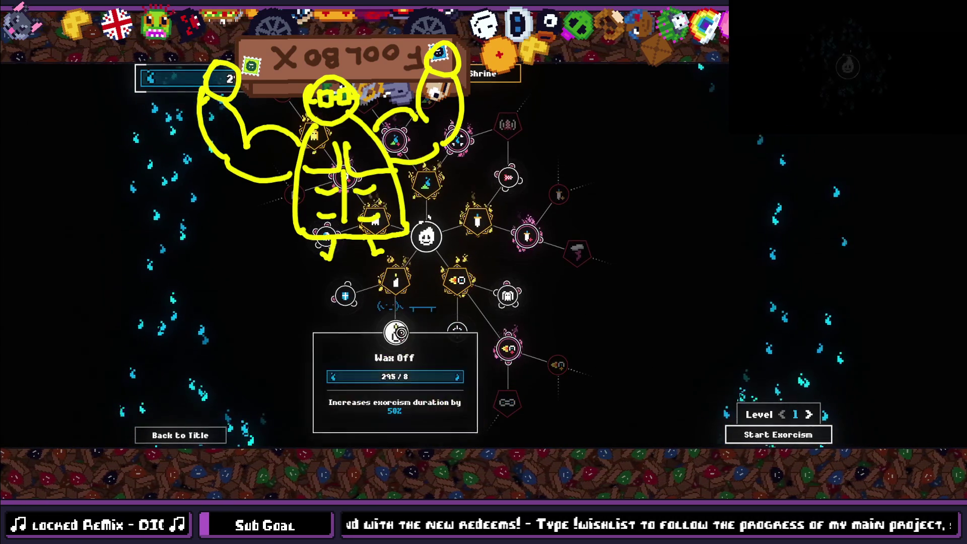
- Pan around the upgrade tree, try buying an upgrade, then close the game with F8
mouse_move(274, 274)
left_mouse_down()
mouse_move(319, 308)
mouse_move(335, 303)
left_mouse_up()
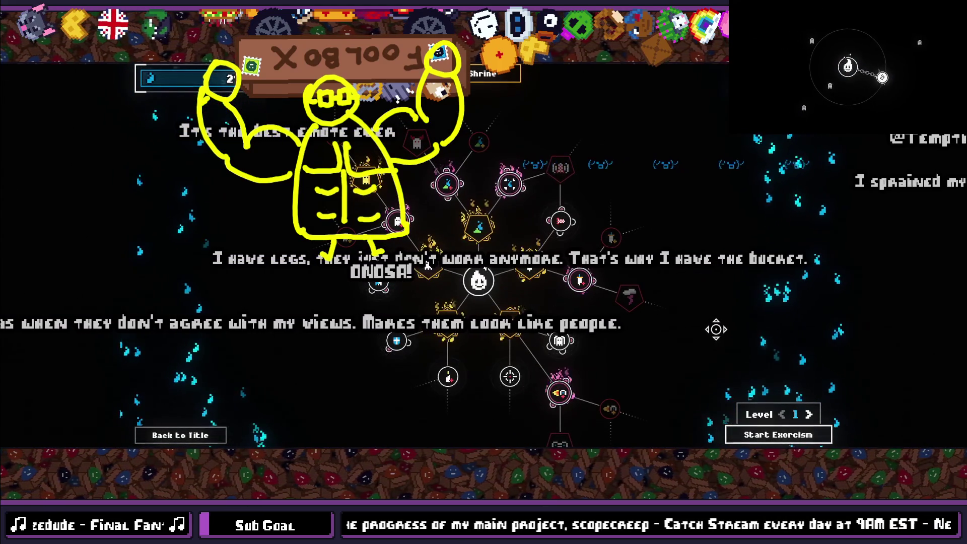
left_click(867, 49)
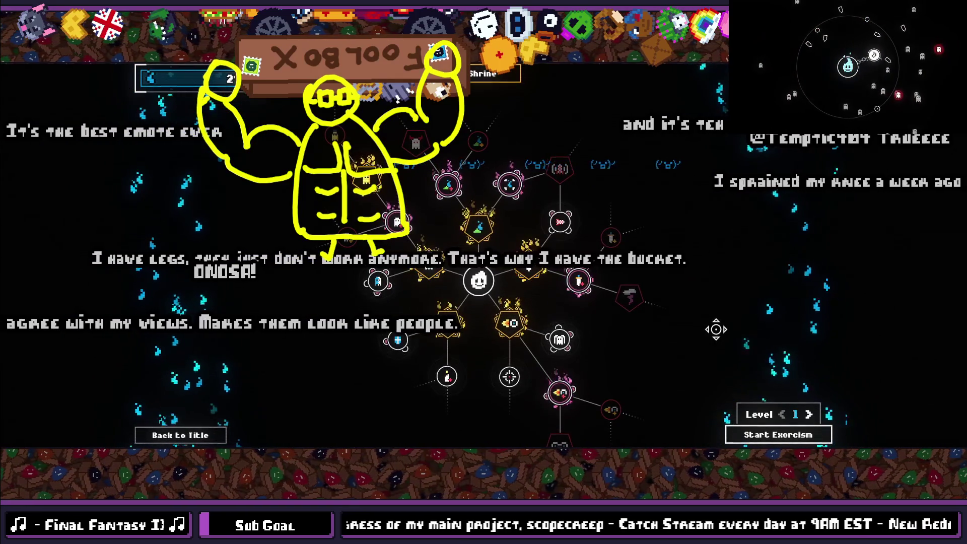
mouse_move(515, 362)
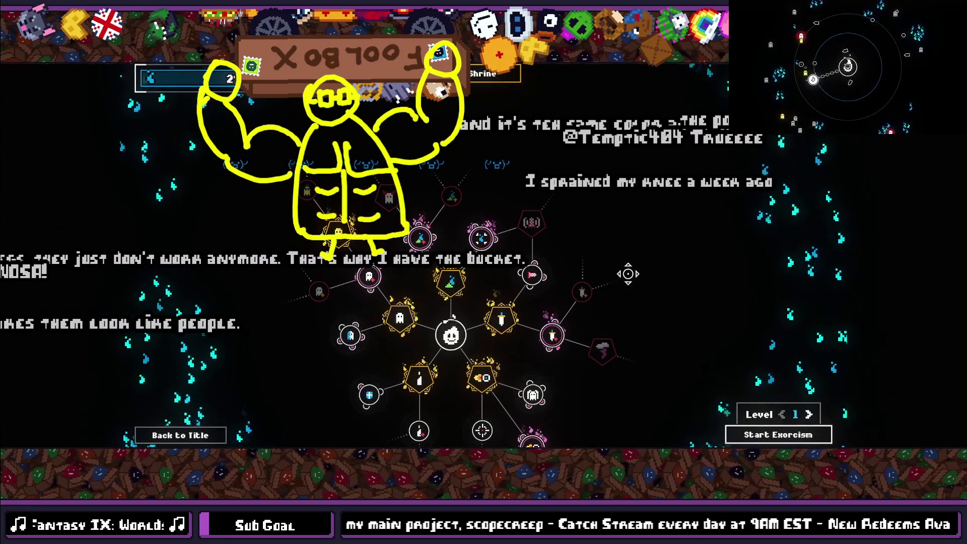
key("F8")
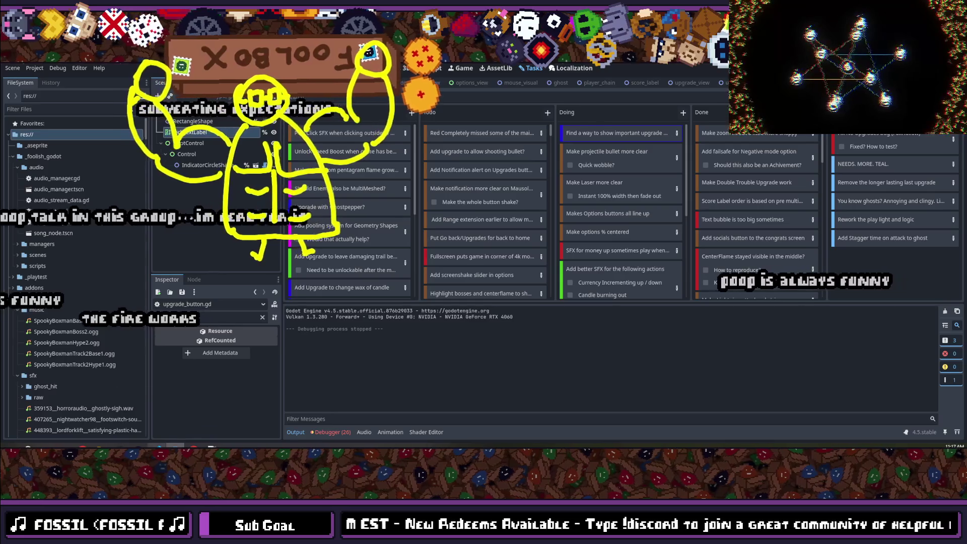
- Open the upgrade_button.tscn scene through a quick-open search for 'upgrade_butt'
mouse_move(159, 447)
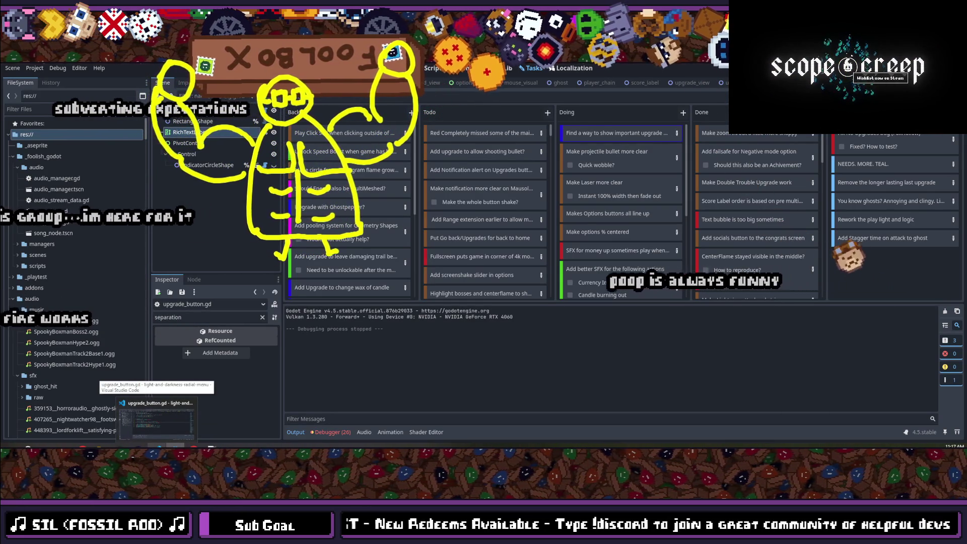
key("shift+alt+o")
type("upgrade_butt")
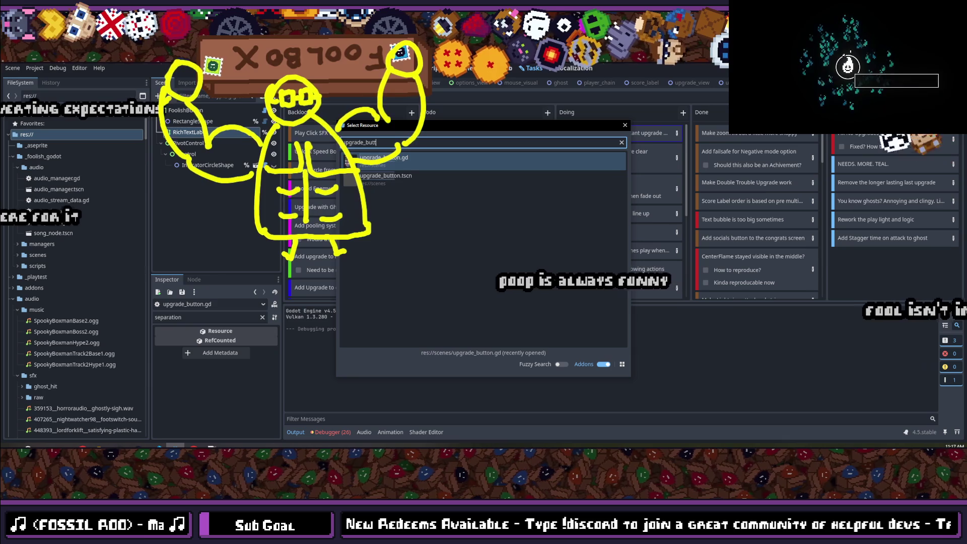
key("Down")
key("Down")
key("Return")
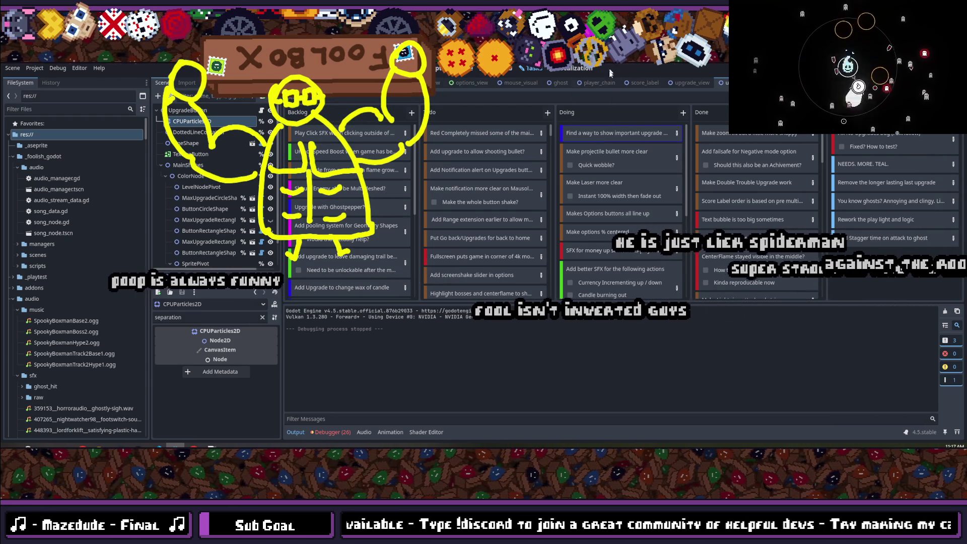
- Move the 'Find a way to show important upgrade' kanban card into the Done column
left_click(594, 138)
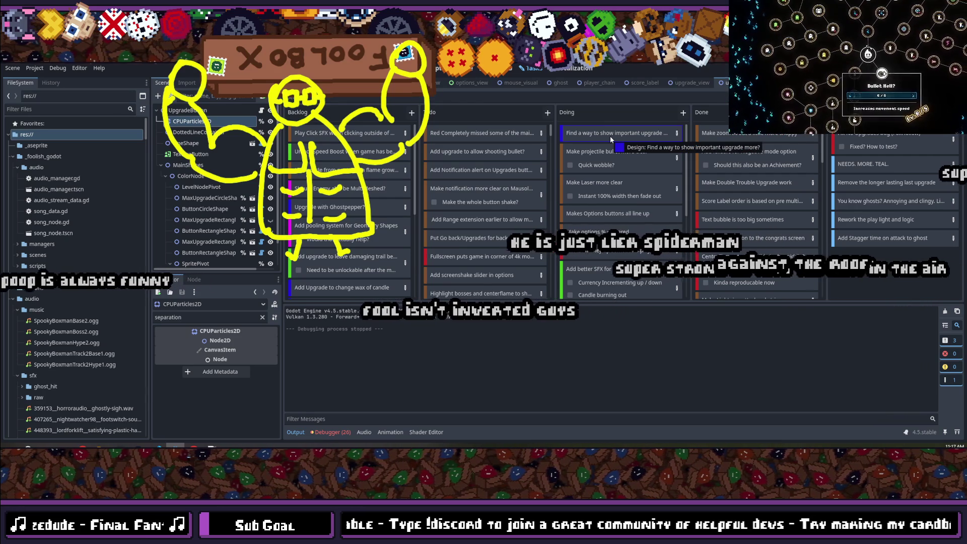
mouse_move(610, 136)
left_mouse_down()
mouse_move(616, 125)
mouse_move(753, 133)
left_mouse_up()
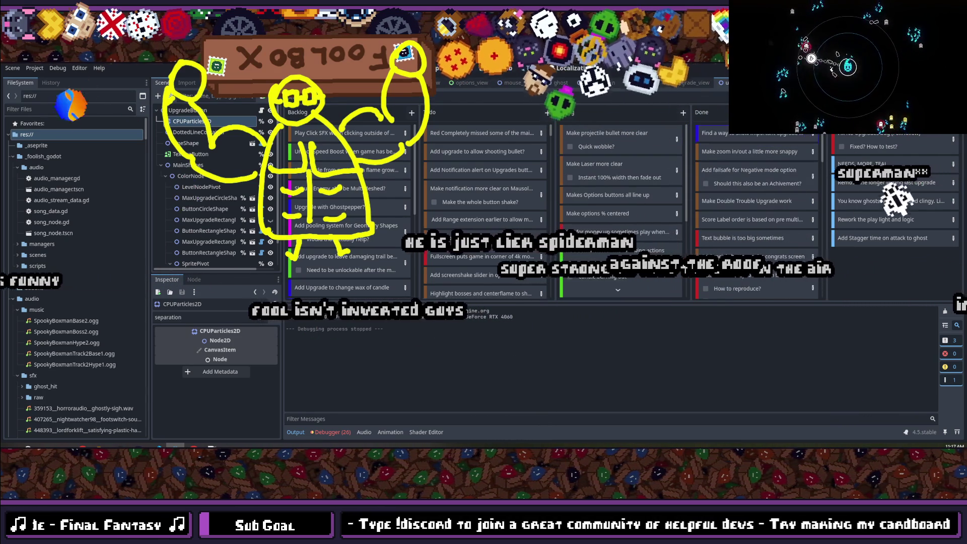
key("alt+Tab")
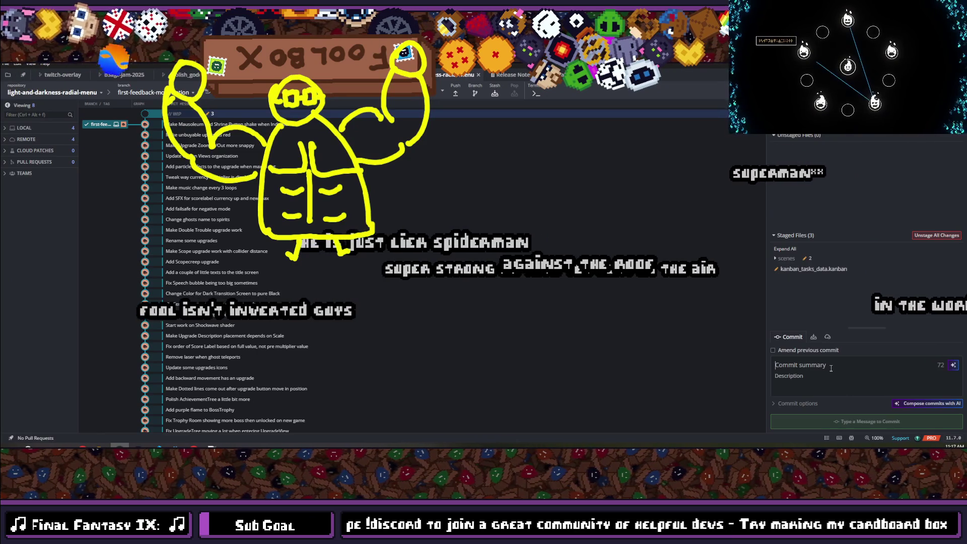
- Commit the three staged files as 'Add more visuals to show Upgrade button can be bought' and push
key("BackSpace")
type("Add more visua")
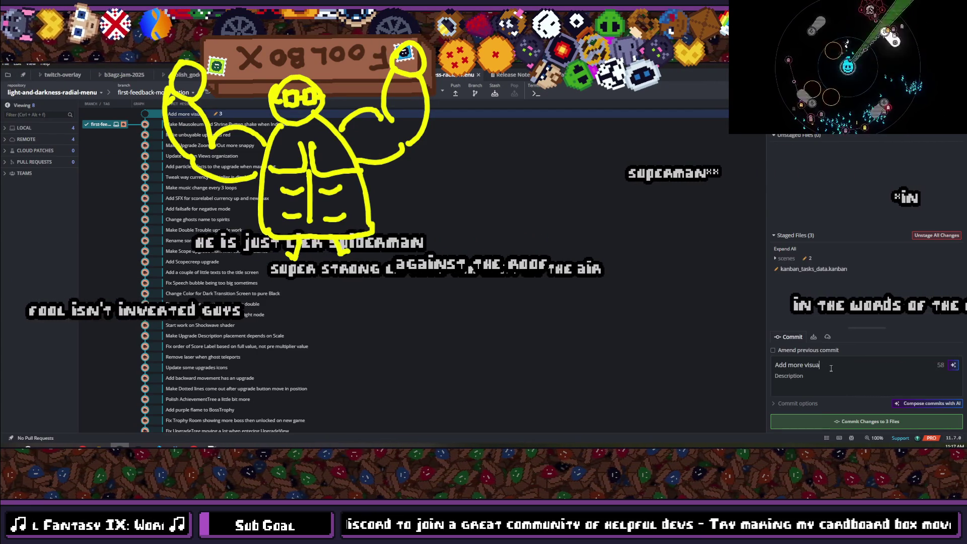
type("ls to")
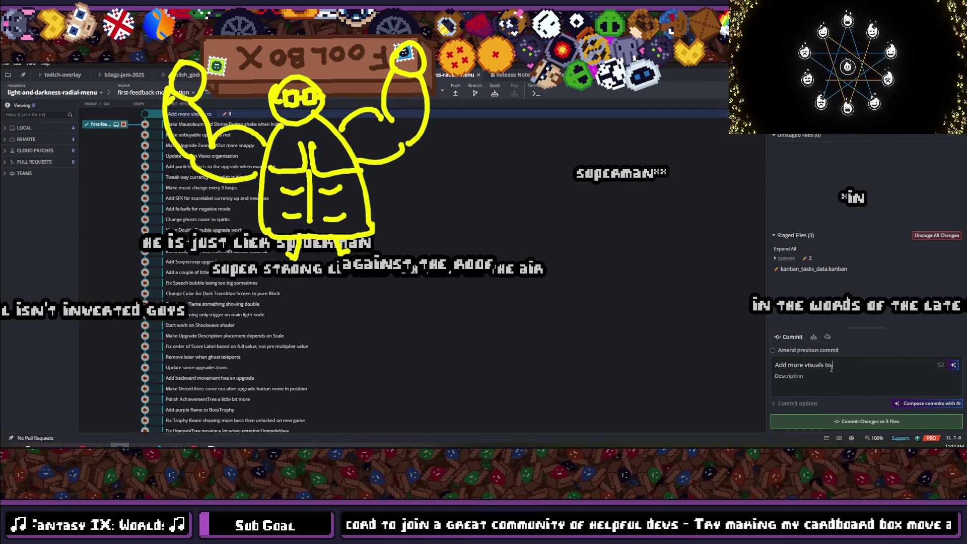
type(" showUpg")
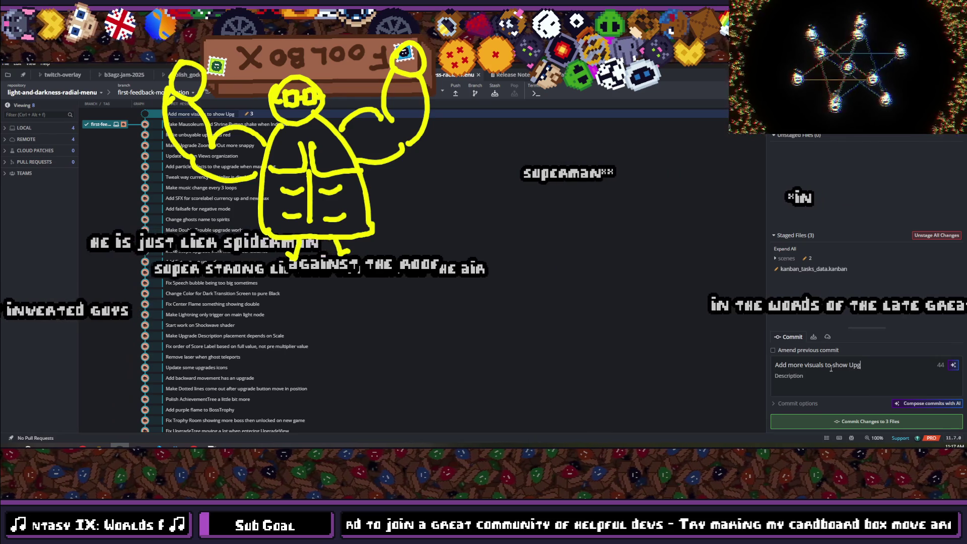
type("rade button")
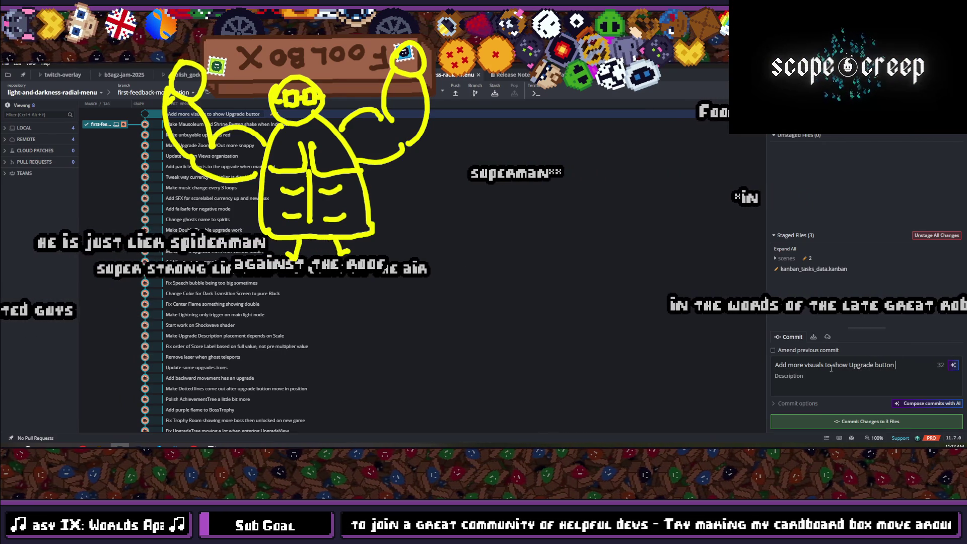
type("bought")
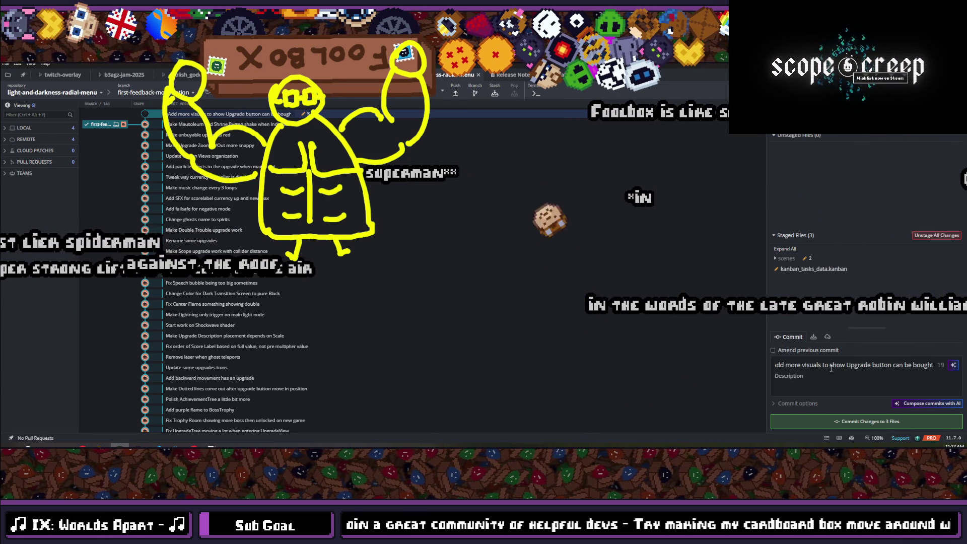
left_click(886, 421)
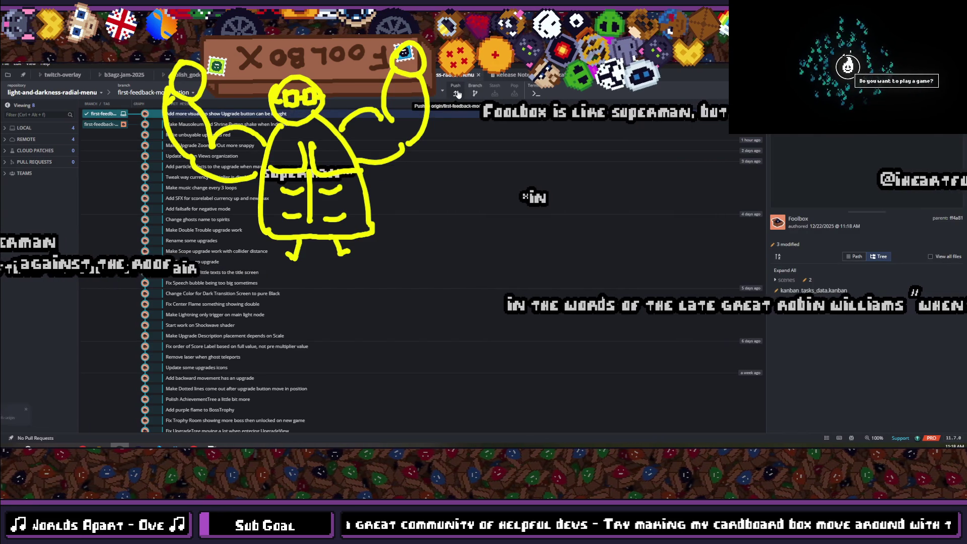
left_click(457, 92)
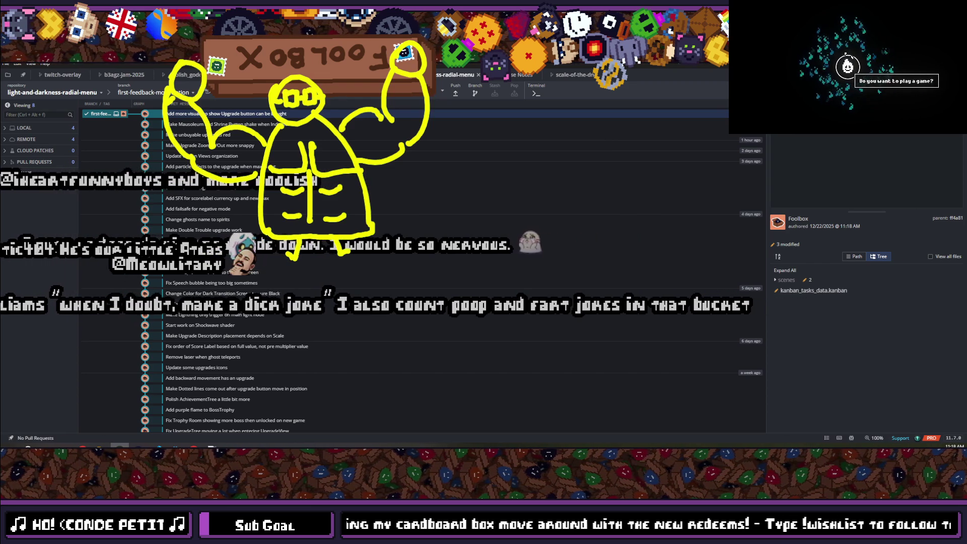
key("alt+Tab")
key("alt+Tab")
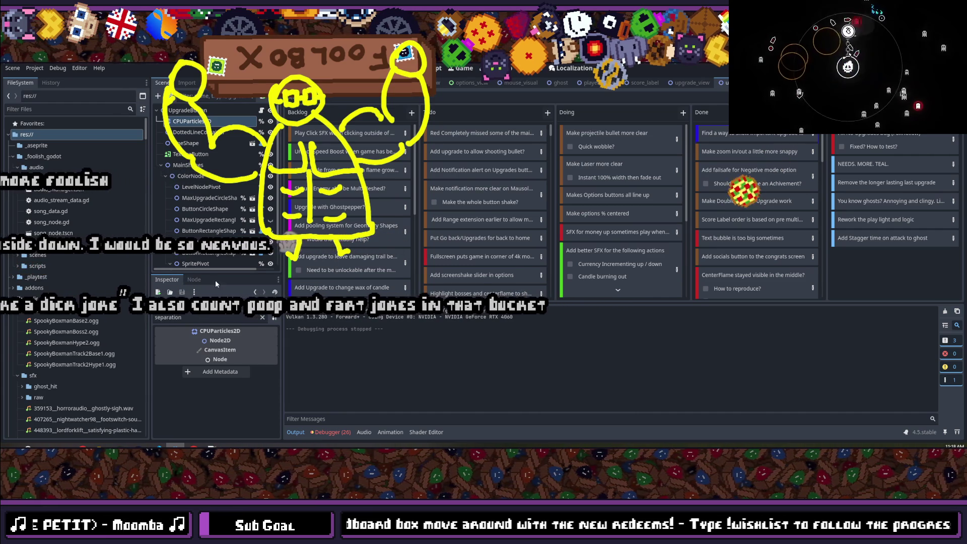
- Clear the 'separation' Inspector filter so all CPUParticles2D properties are listed
left_click(263, 318)
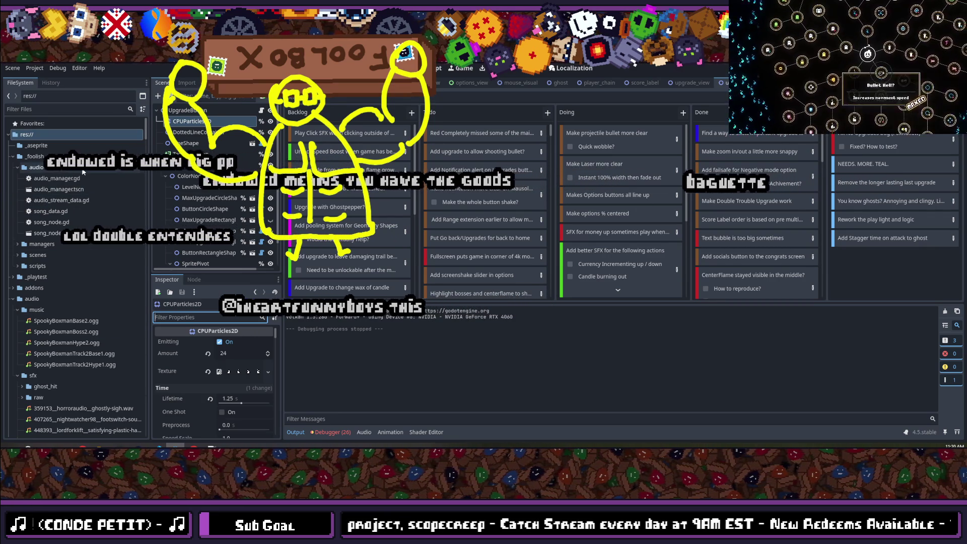
left_click(74, 109)
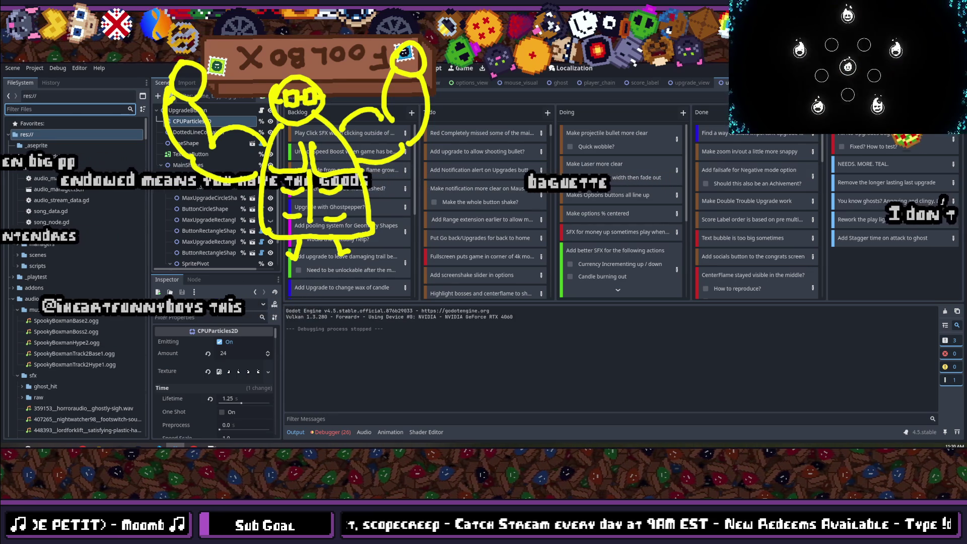
- Open the Select Resource quick-open list of all project files
key("shift+alt+o")
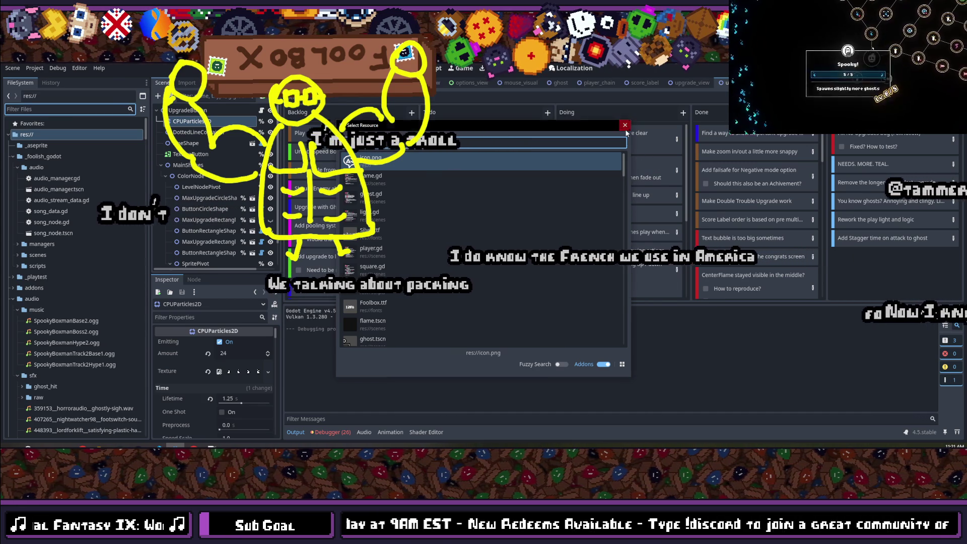
- Close the Select Resource list, reopen and close it again, then switch to the script in VS Code
key("Escape")
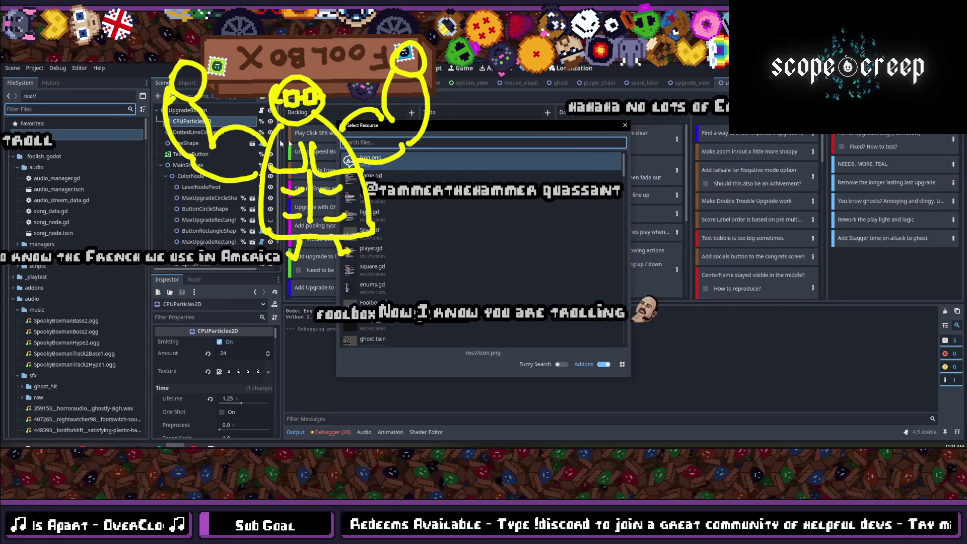
left_click(625, 125)
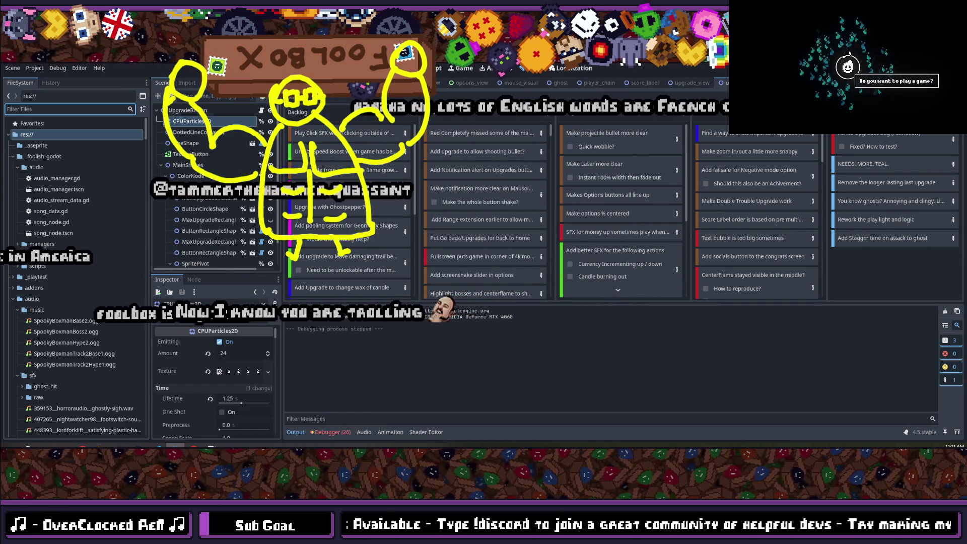
left_click(219, 371)
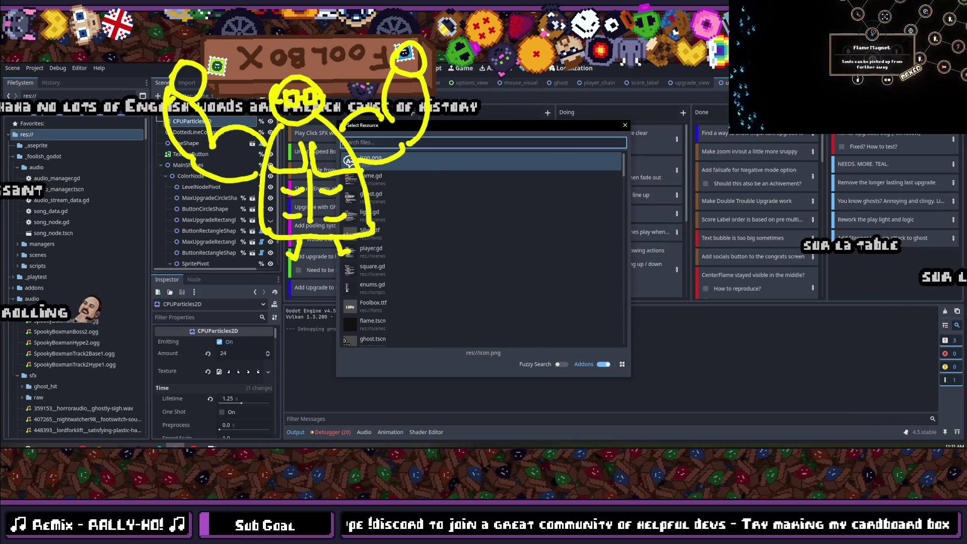
type("p")
key("BackSpace")
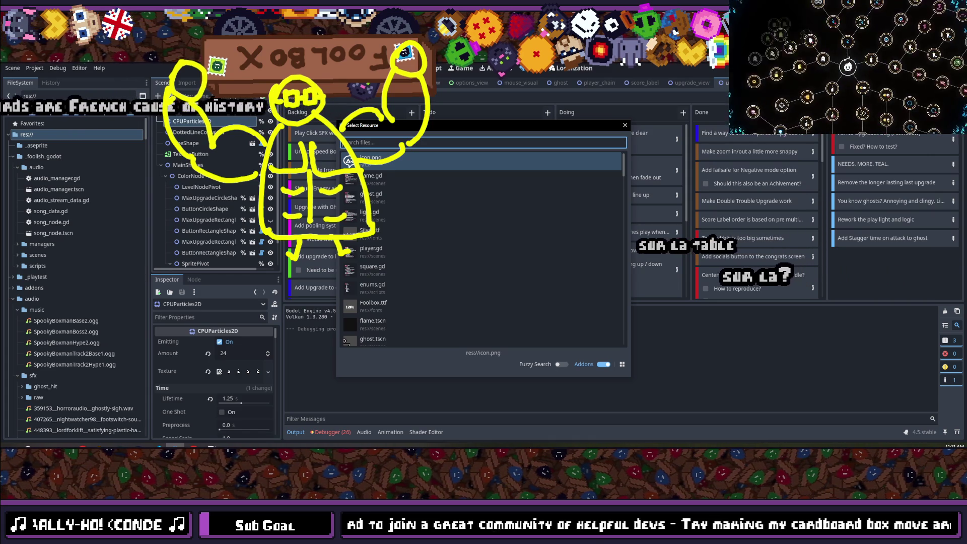
key("Escape")
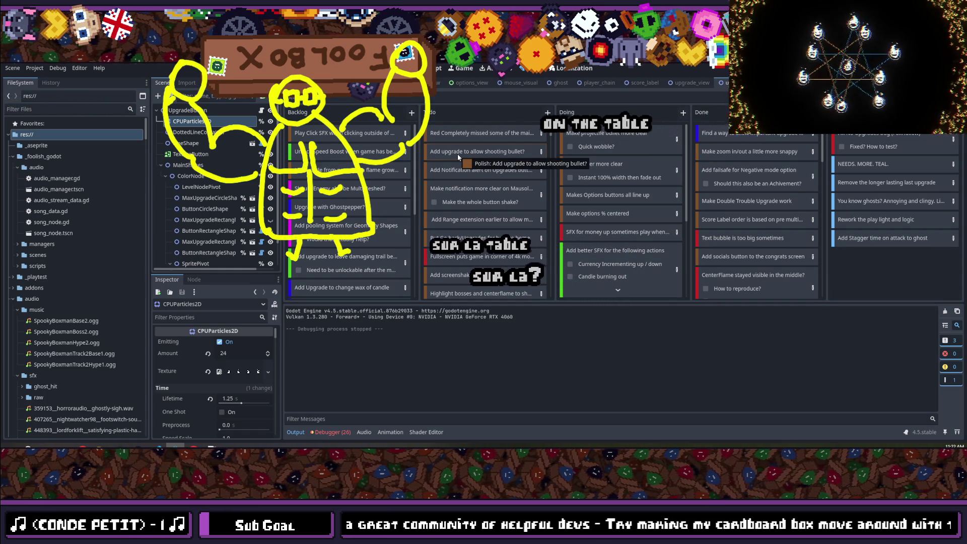
left_click(157, 446)
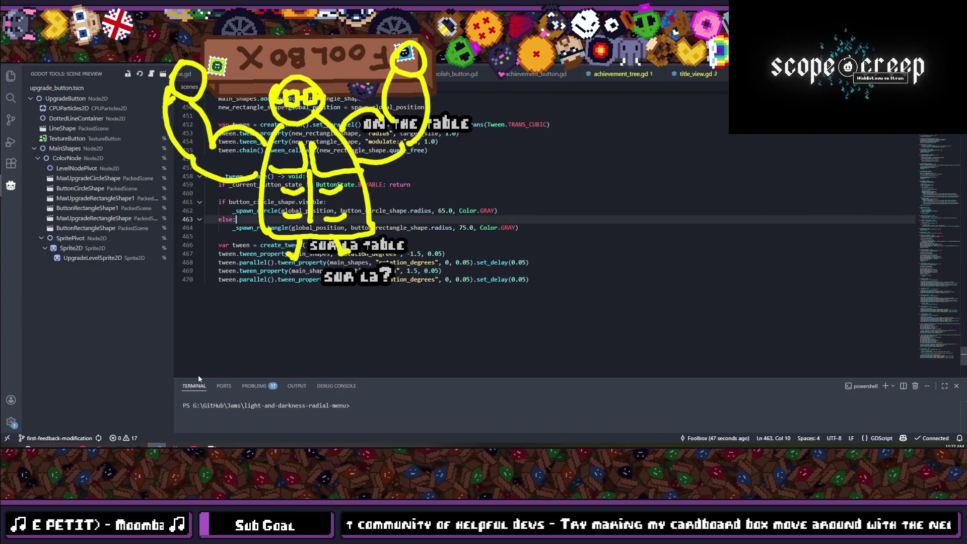
- Comment out the if/else block on lines 461–464 and paste a duplicate copy of it
left_click(509, 211)
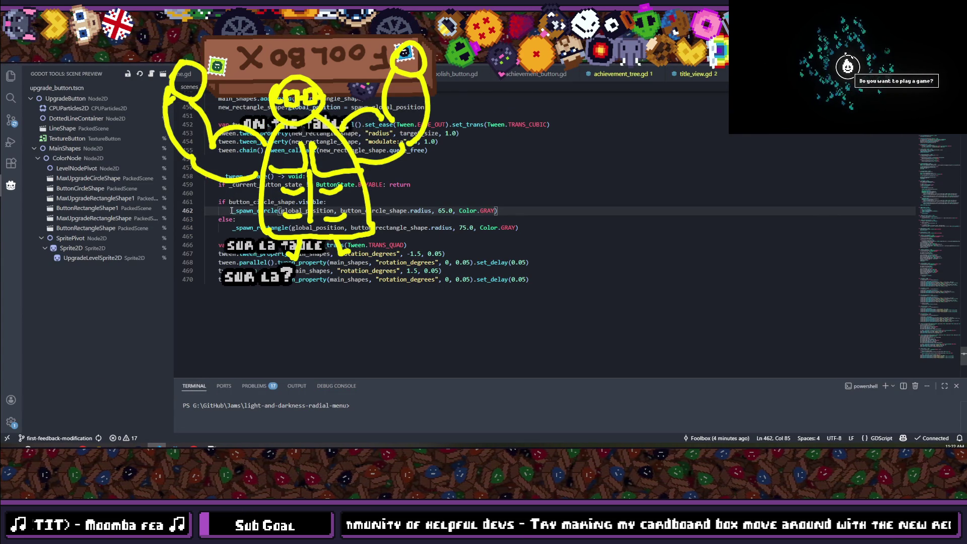
mouse_move(519, 227)
left_mouse_down()
mouse_move(173, 223)
mouse_move(166, 204)
left_mouse_up()
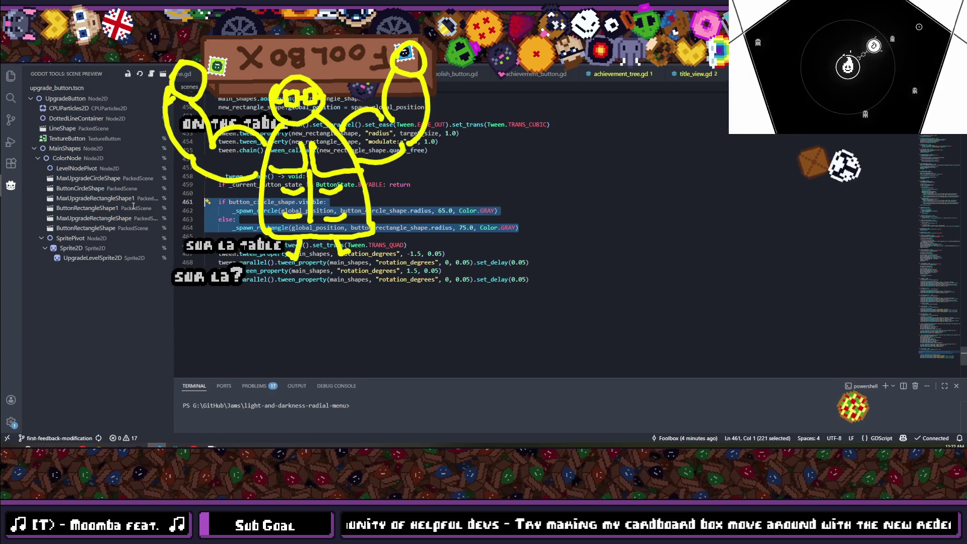
key("ctrl+k")
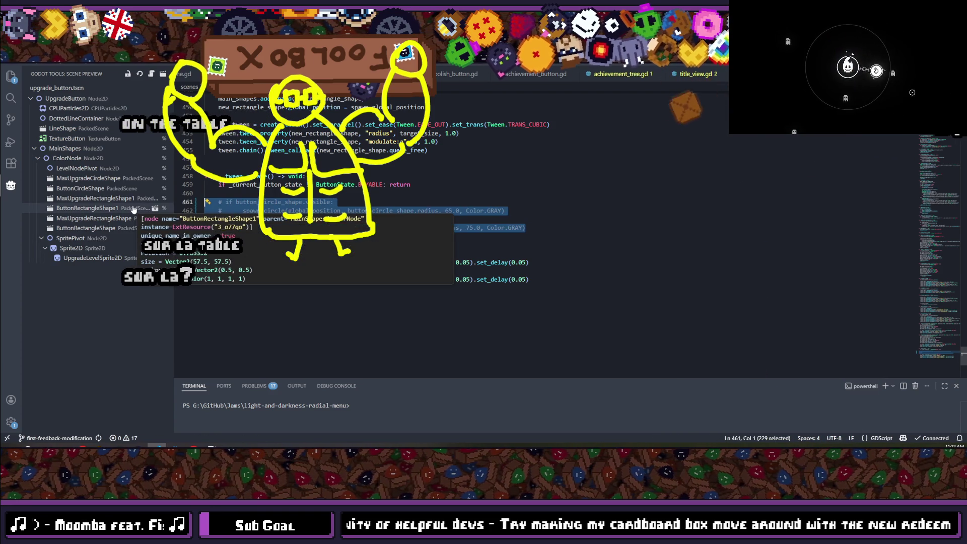
key("ctrl+c")
mouse_move(526, 227)
left_mouse_down()
mouse_move(375, 227)
mouse_move(371, 210)
mouse_move(211, 201)
left_mouse_up()
left_click(267, 190)
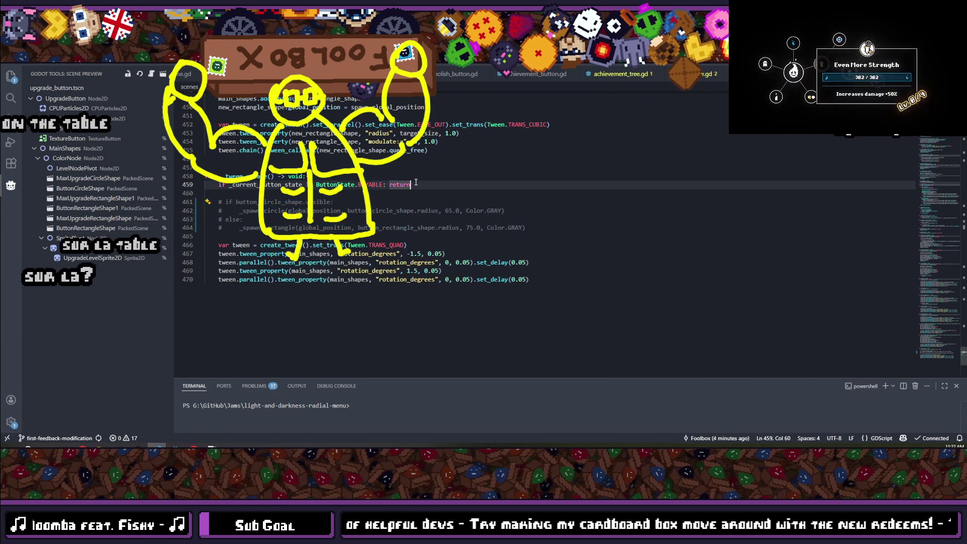
key("Return")
key("Return")
key("Up")
key("ctrl+v")
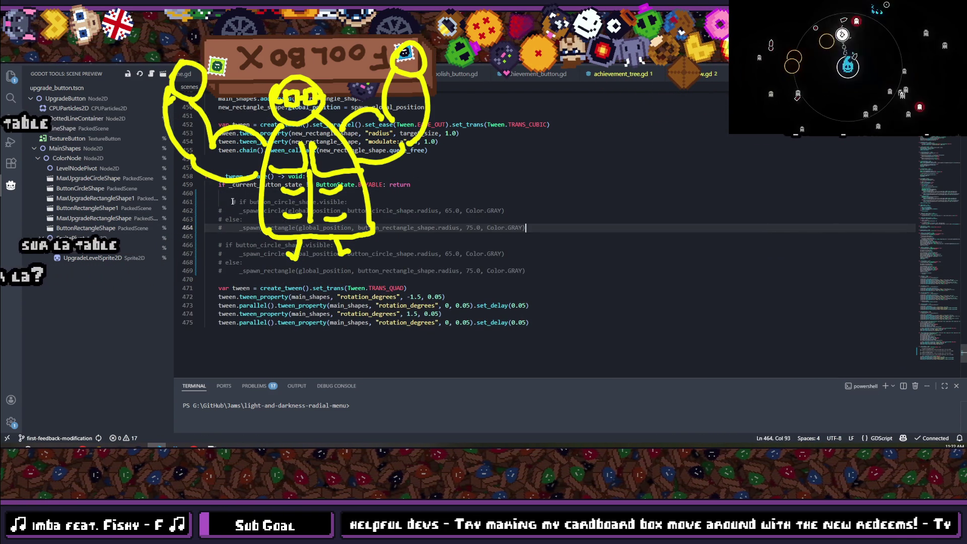
left_click(233, 202)
key("BackSpace")
- Uncomment one copy, negate its visibility condition, and delete the _spawn_circle and else lines
left_click_drag(564, 227, 206, 193)
key("ctrl+slash")
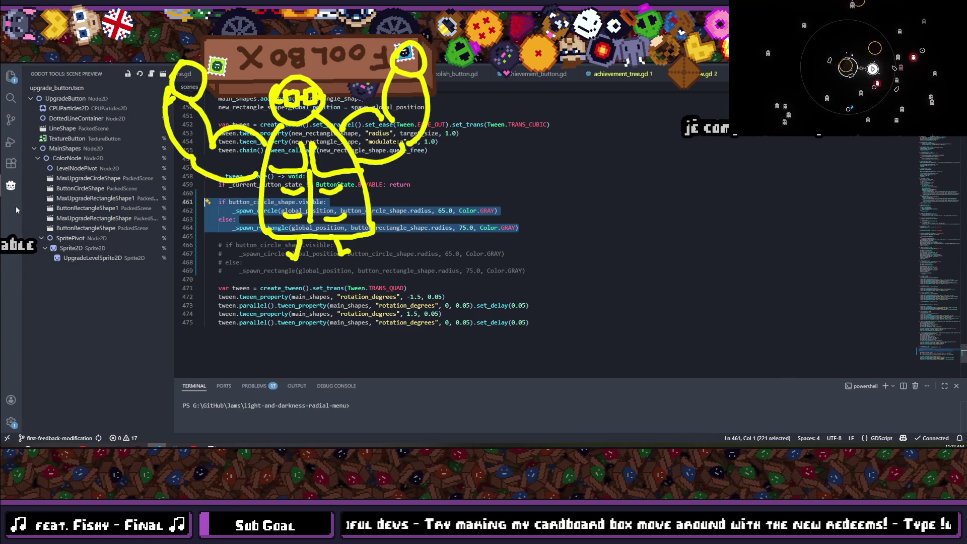
left_click(230, 201)
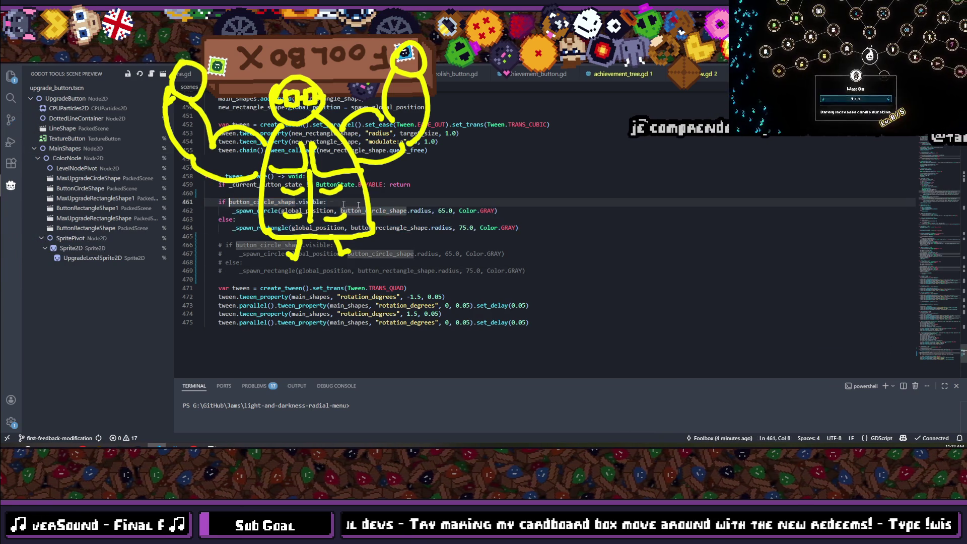
type("!")
left_click(552, 212)
left_click_drag(549, 220, 167, 212)
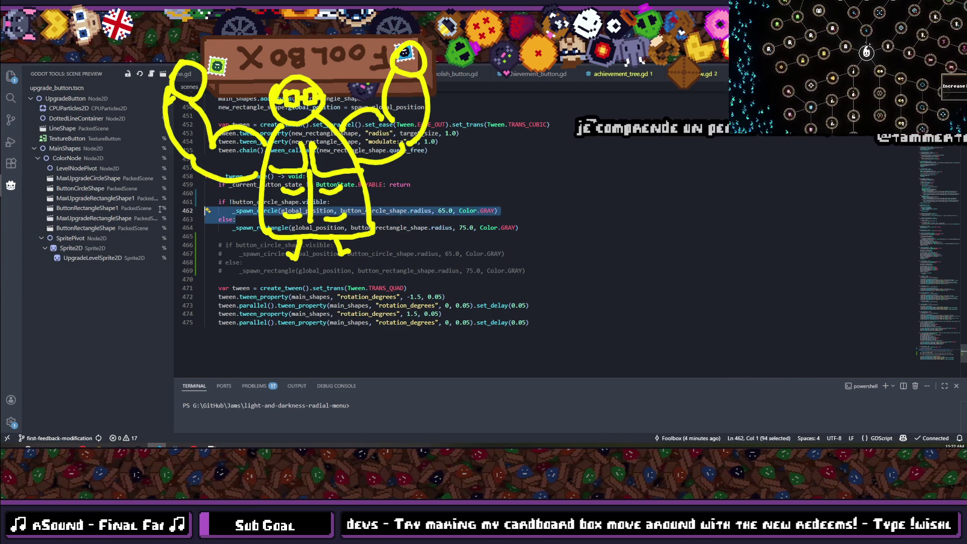
key("BackSpace")
key("BackSpace")
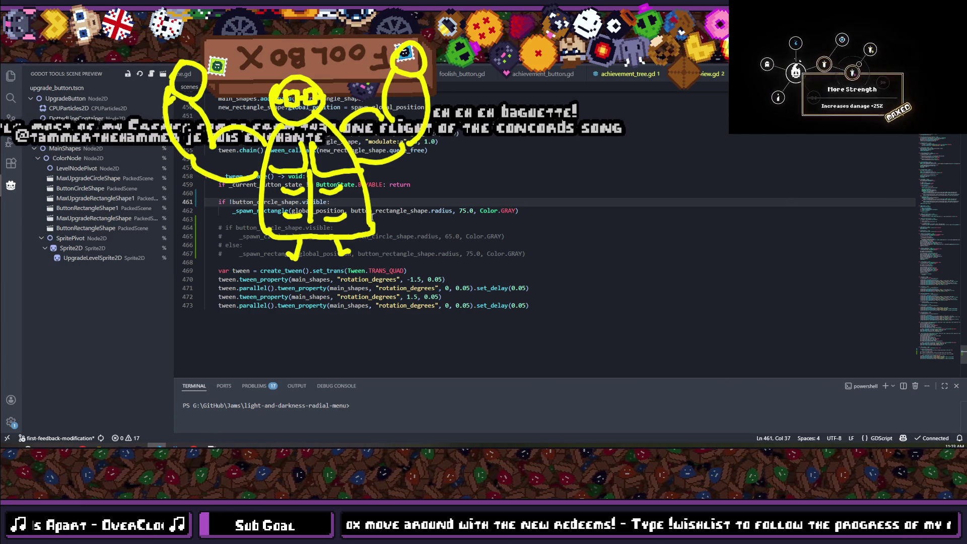
left_click(537, 213)
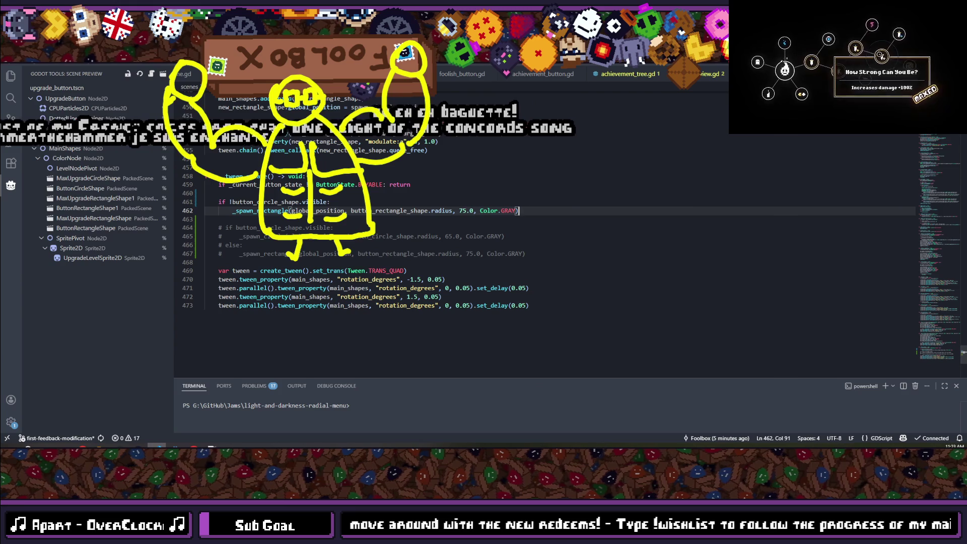
key("alt+Tab")
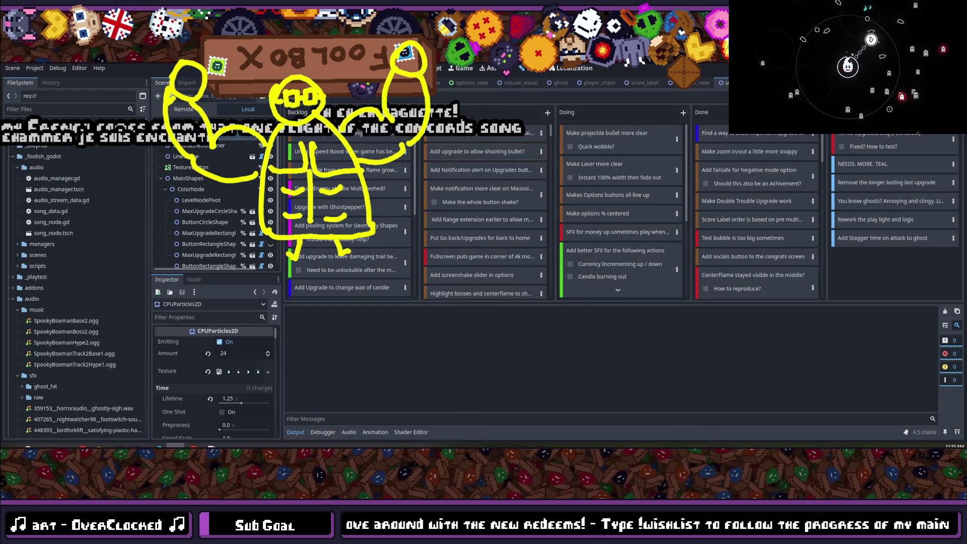
- Run the project with F5 and continue past the title screen into the game
key("F5")
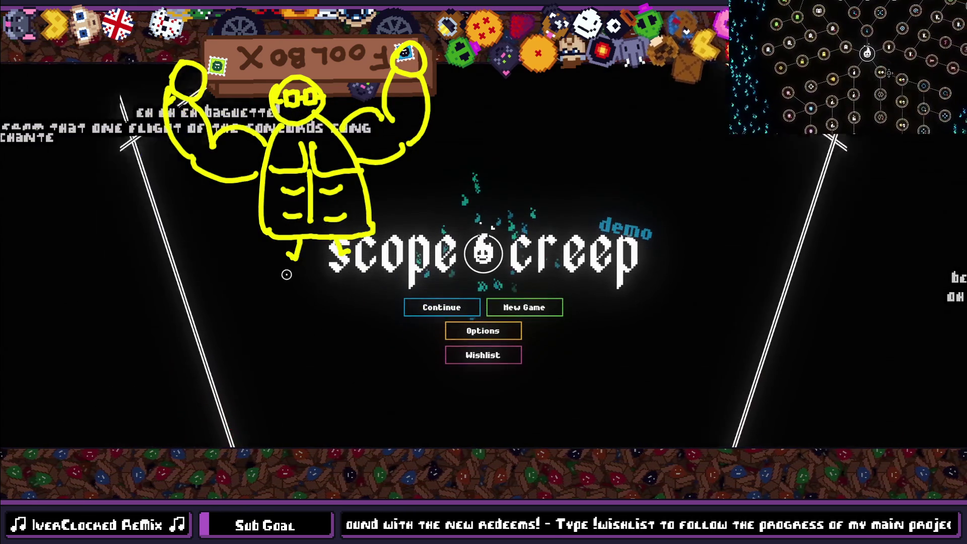
key("Return")
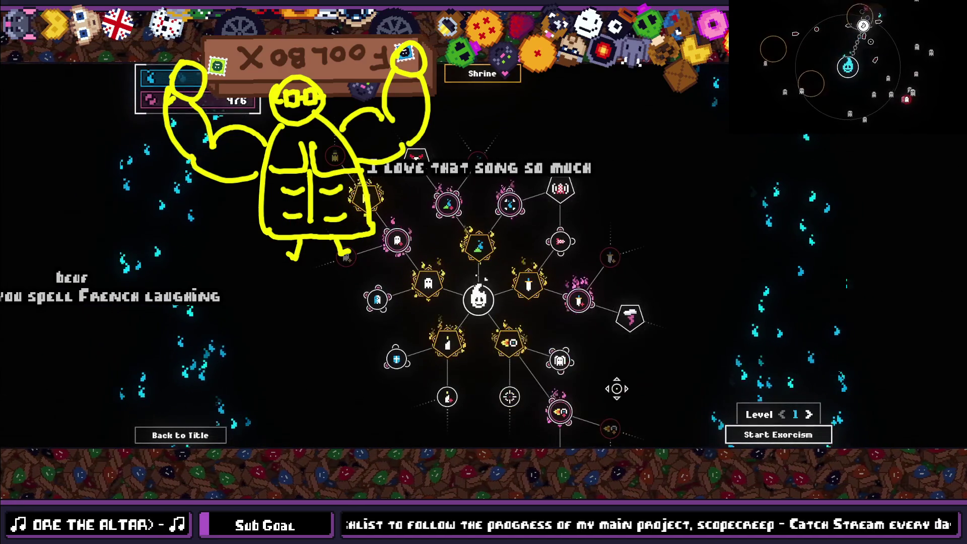
- Pan around the skill tree and purchase the All Around! upgrade node
left_click_drag(615, 388, 616, 305)
mouse_move(638, 116)
left_mouse_down()
mouse_move(678, 192)
mouse_move(663, 143)
left_mouse_up()
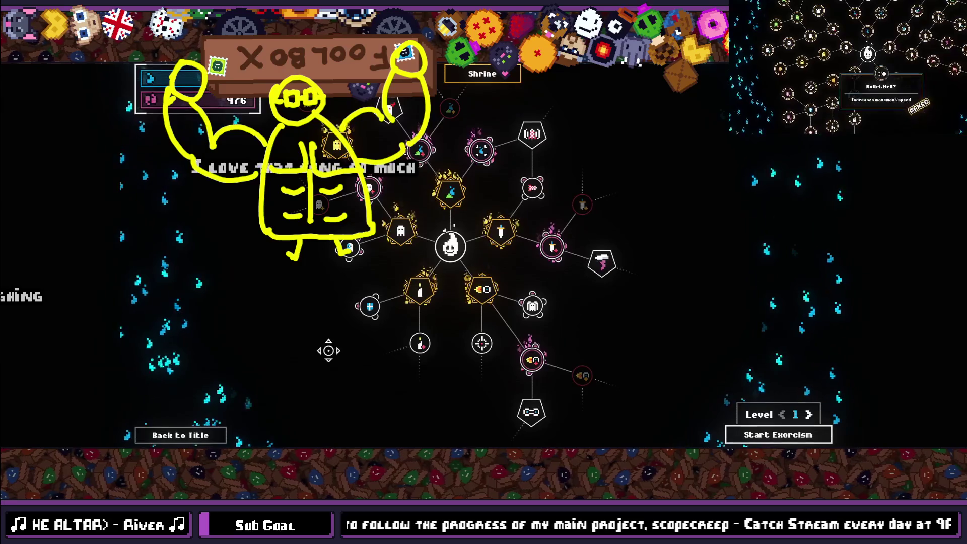
mouse_move(416, 403)
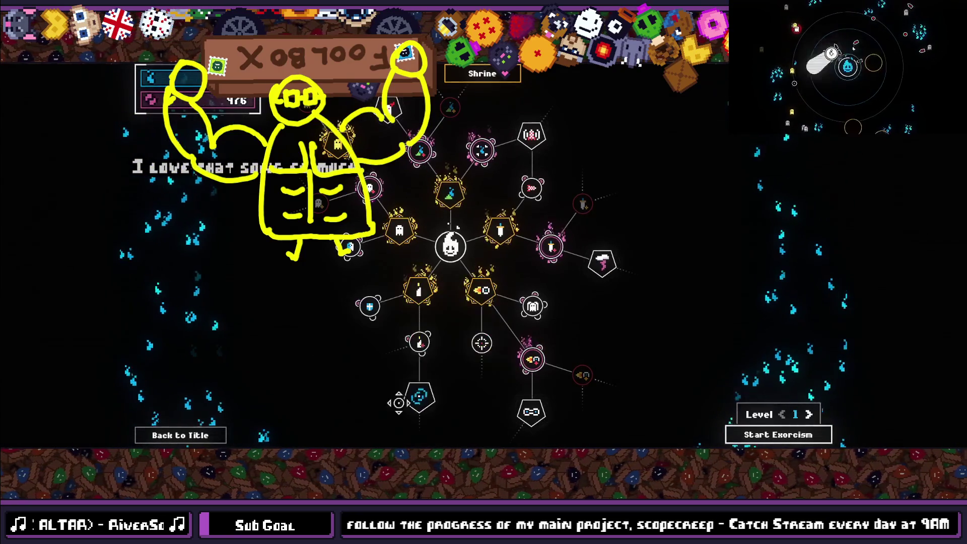
left_click_drag(277, 307, 269, 256)
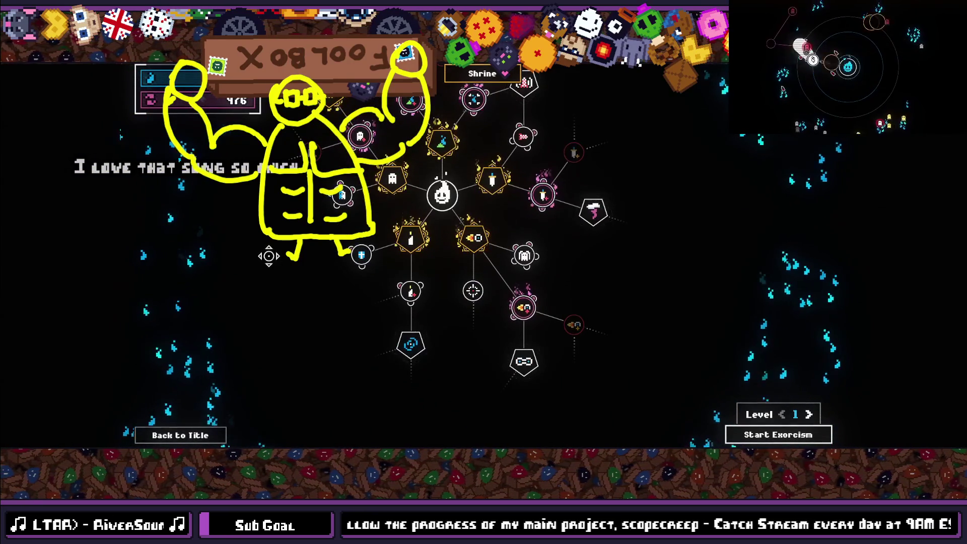
left_click(411, 345)
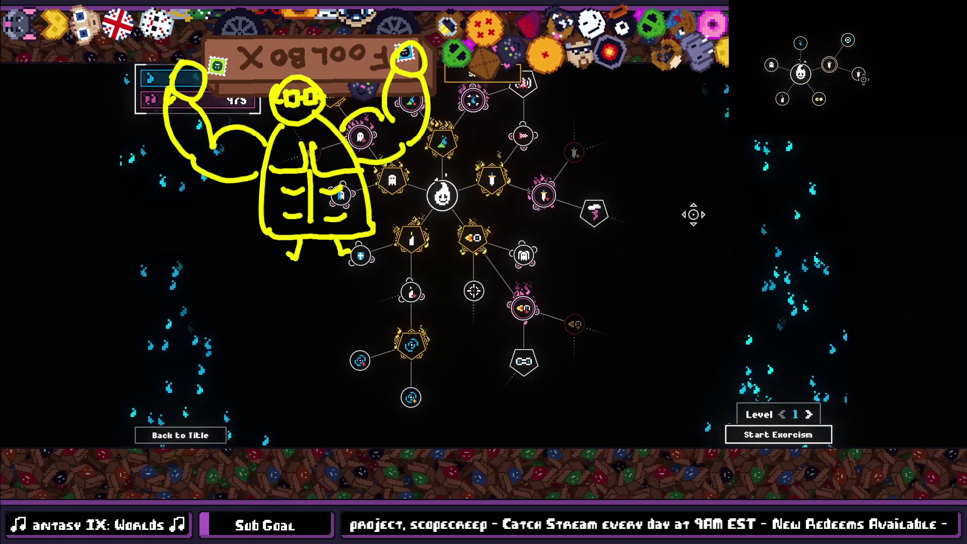
mouse_move(889, 57)
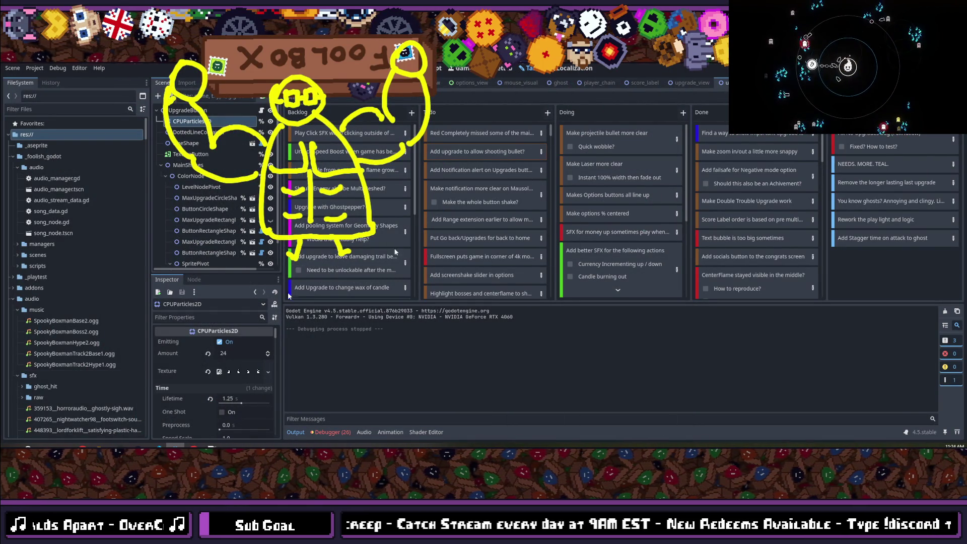
- Stage the one modified scene file in GitKraken and focus the commit summary field
left_click(119, 446)
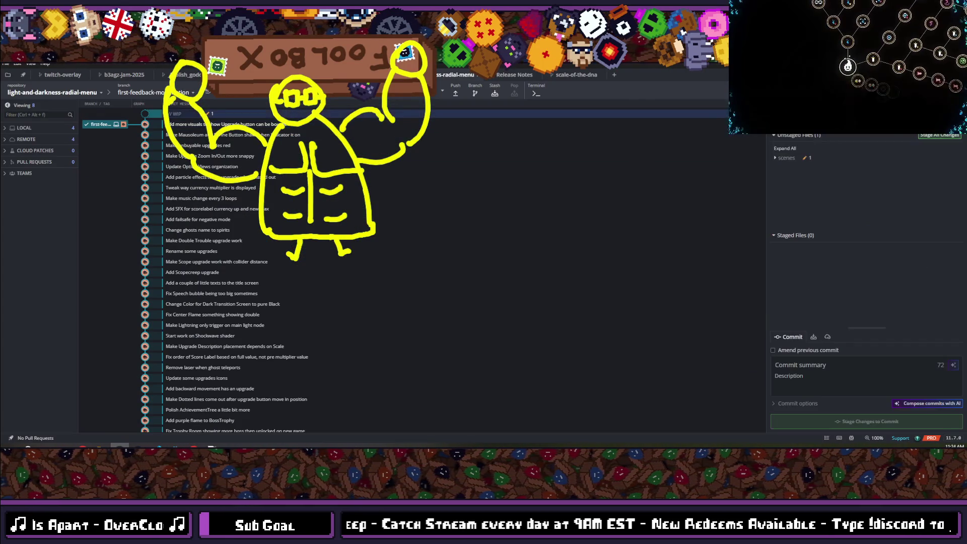
left_click(938, 136)
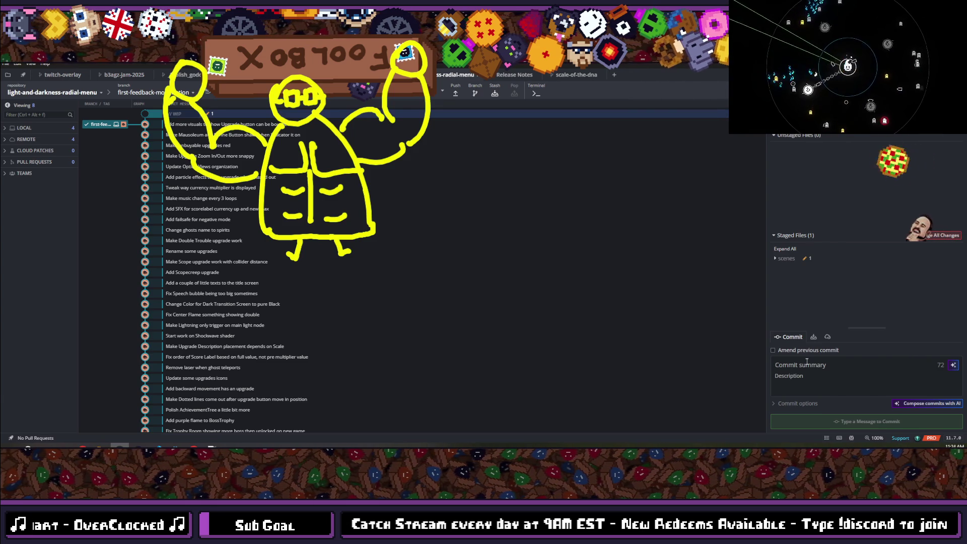
left_click(806, 364)
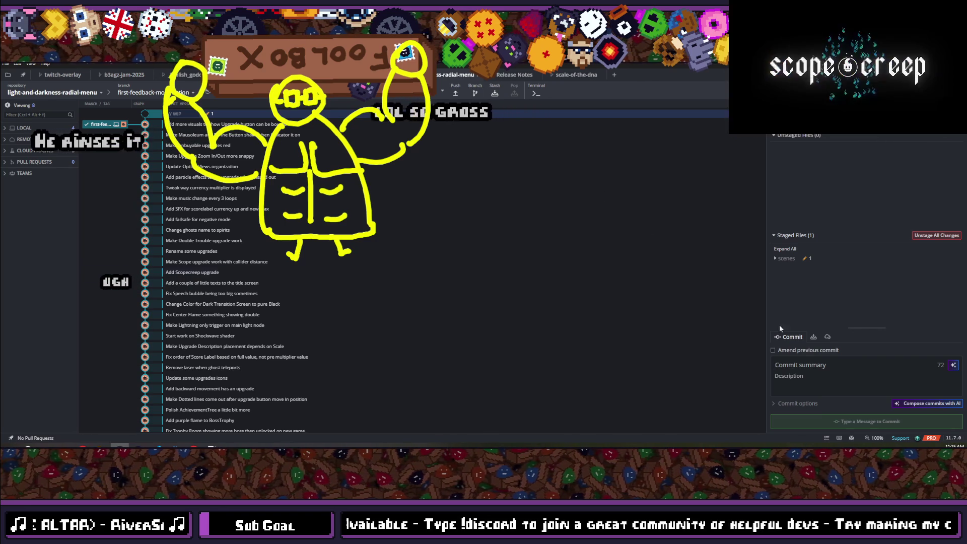
left_click(805, 361)
type("u")
- Write the commit summary 'Make only single level upgrades bring more attention'
key("BackSpace")
type("YOU")
key("BackSpace")
type("YUO")
key("BackSpace")
key("BackSpace")
type("N")
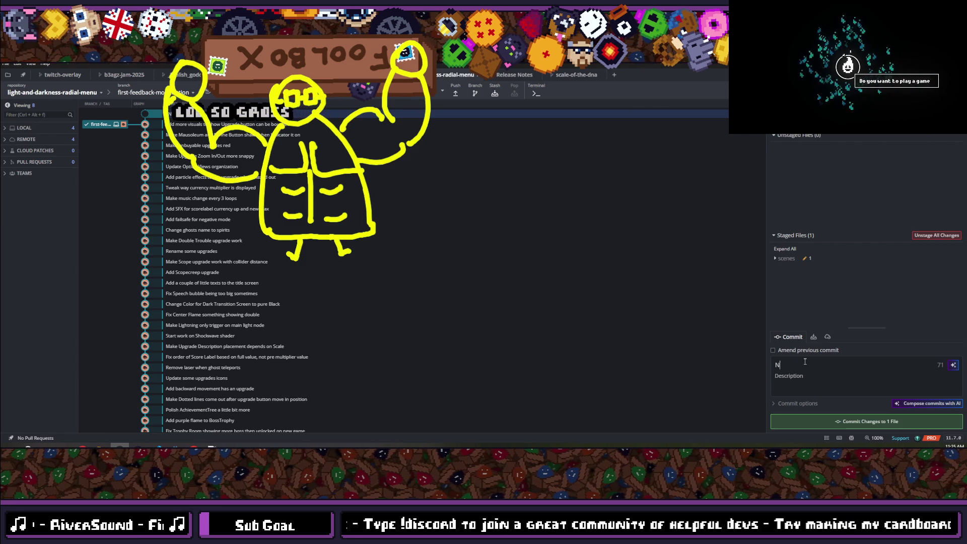
key("BackSpace")
key("BackSpace")
key("BackSpace")
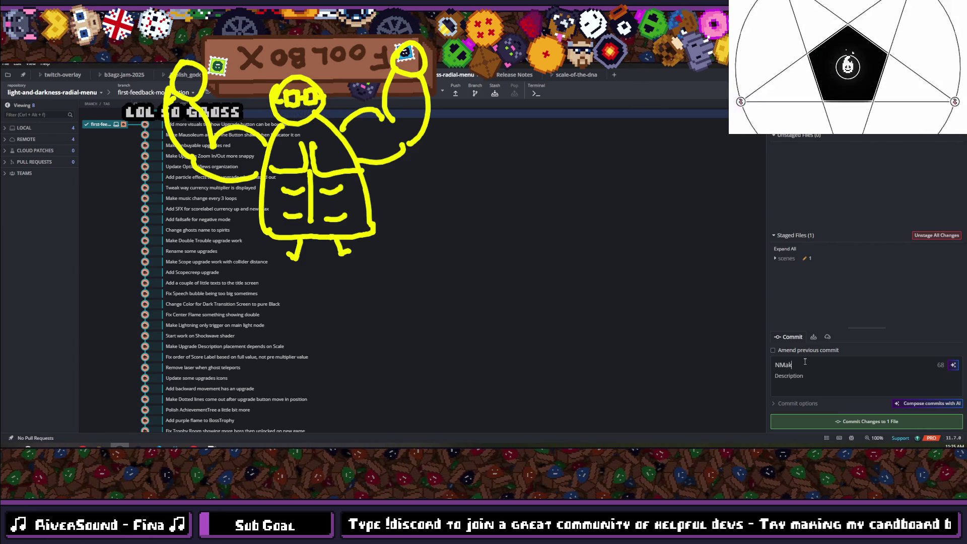
key("BackSpace")
type("Make ")
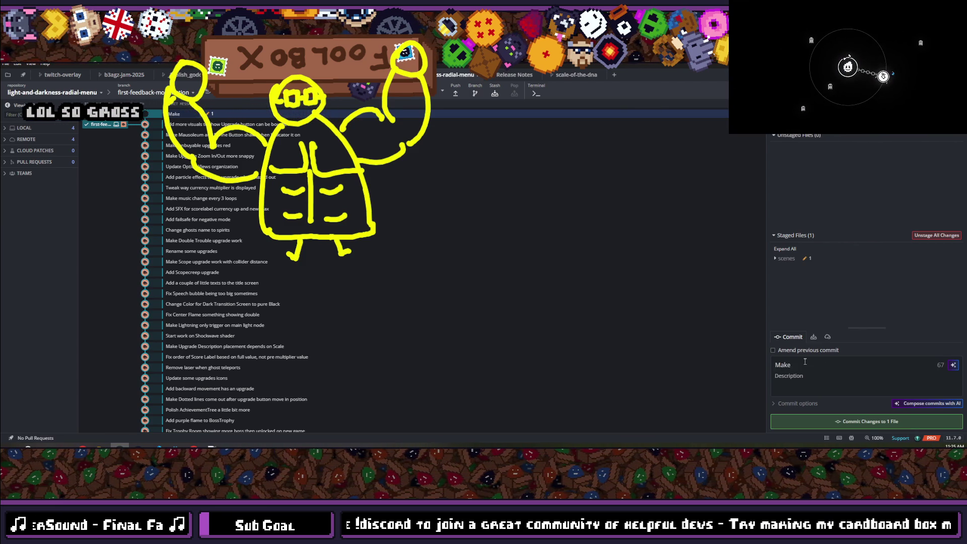
type("only single level upgrades")
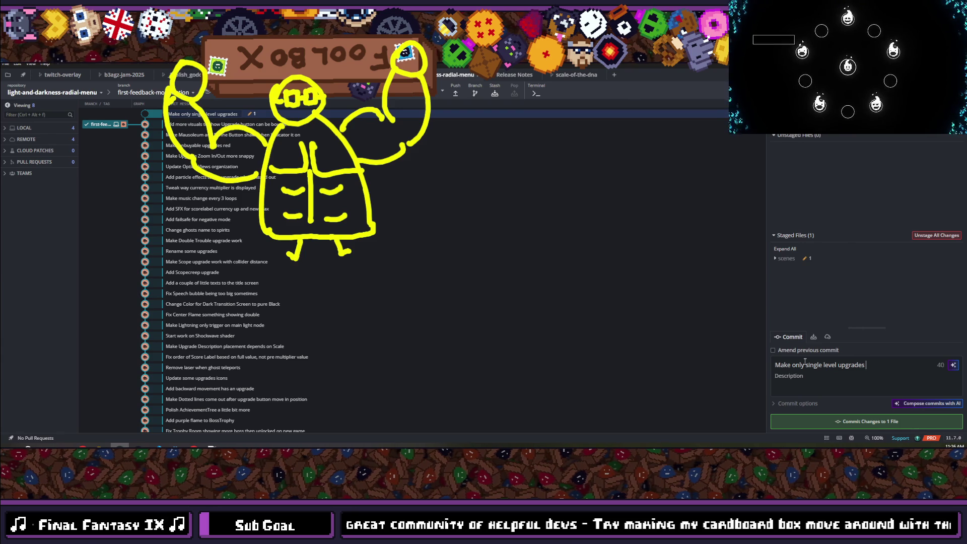
type("ttention")
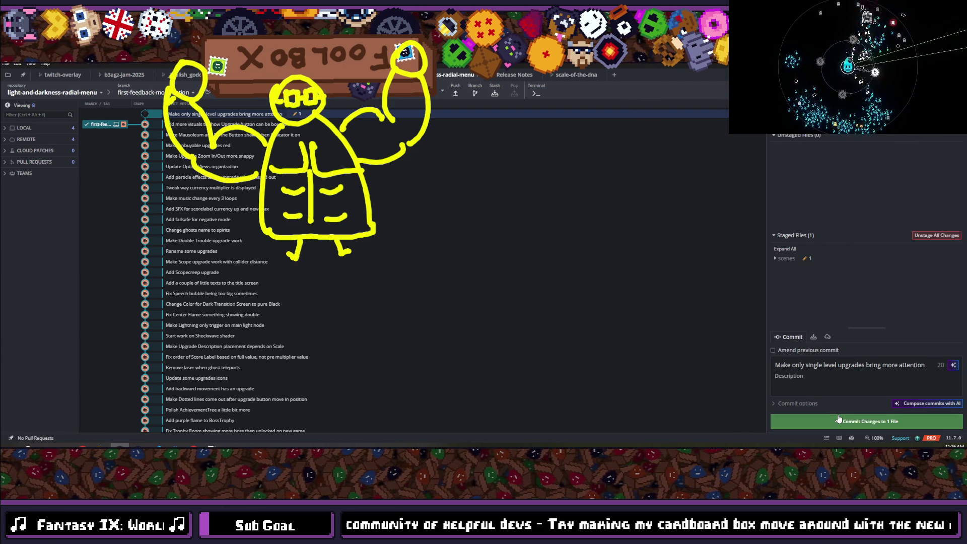
- Commit the staged file and push the commit to origin
left_click(839, 419)
left_click(456, 94)
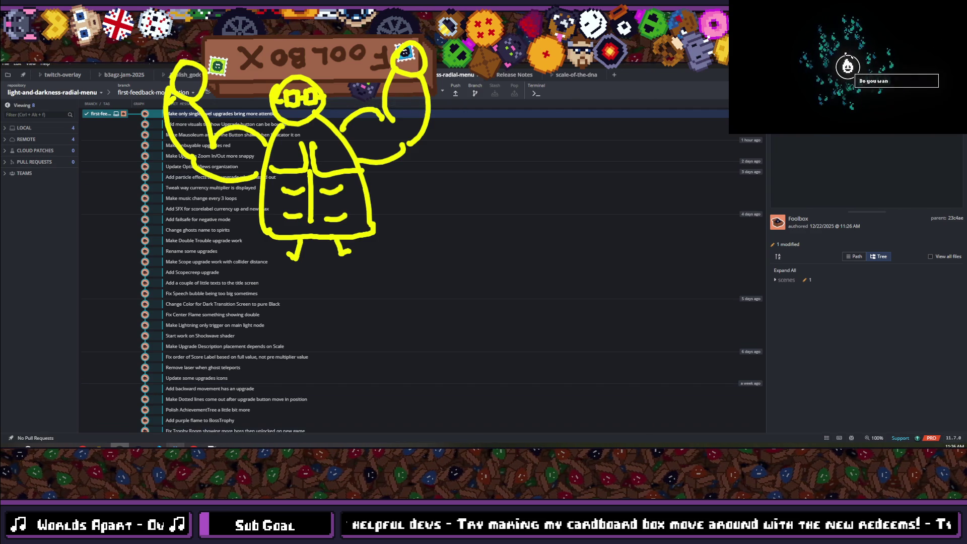
left_click(186, 446)
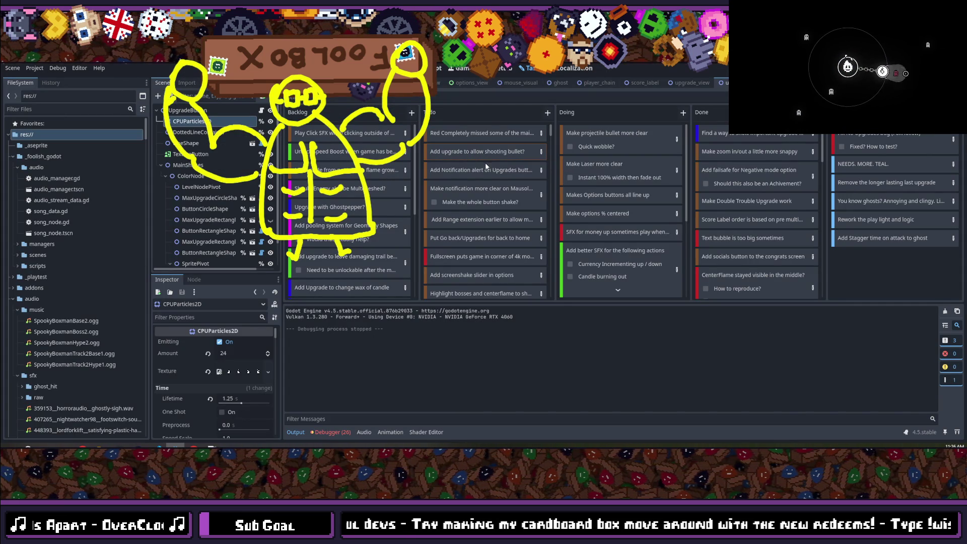
- Move the shooting-bullet and Upgrades-notification cards to the top of To do, then search for score_view
left_click_drag(473, 154, 479, 130)
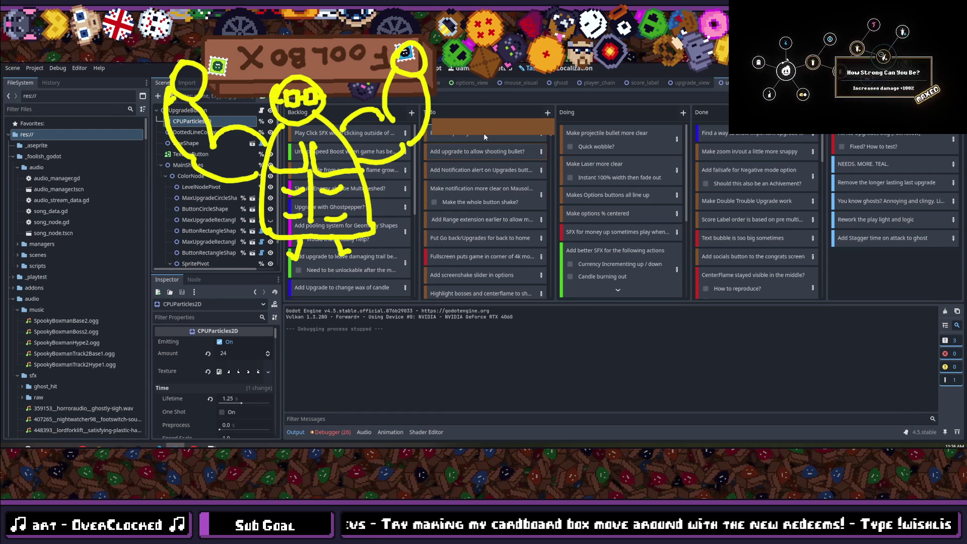
left_click_drag(478, 129, 480, 130)
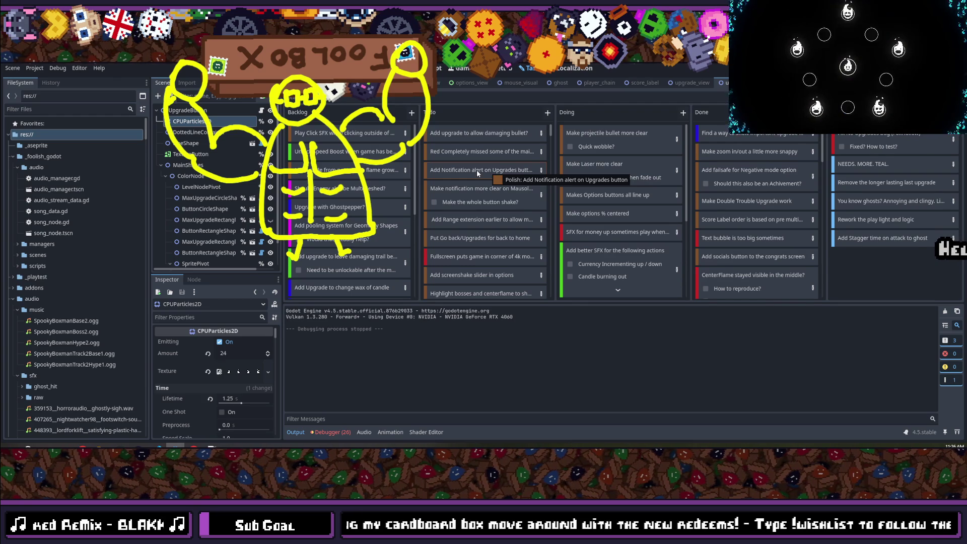
mouse_move(467, 170)
left_mouse_down()
mouse_move(533, 118)
mouse_move(509, 121)
left_mouse_up()
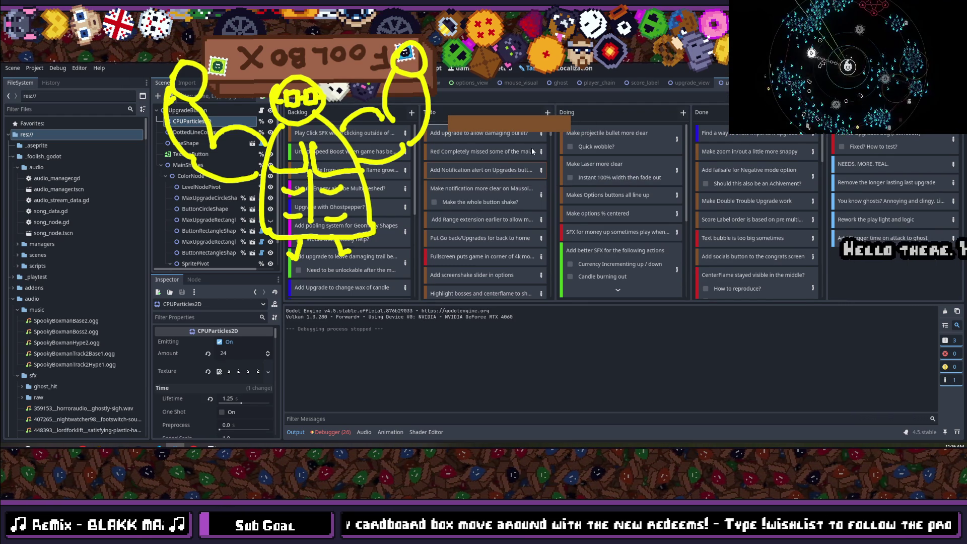
left_click_drag(533, 151, 506, 138)
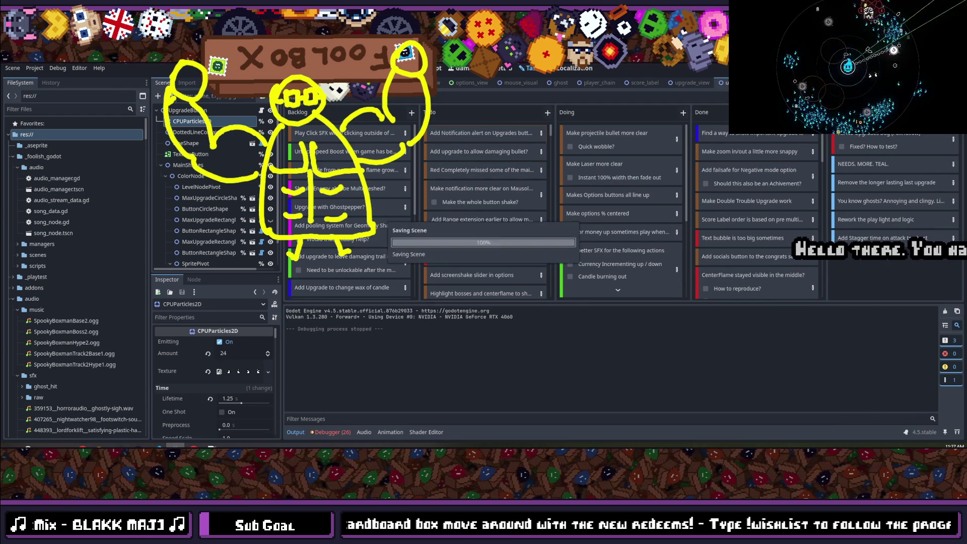
key("shift+alt+o")
type("score_view")
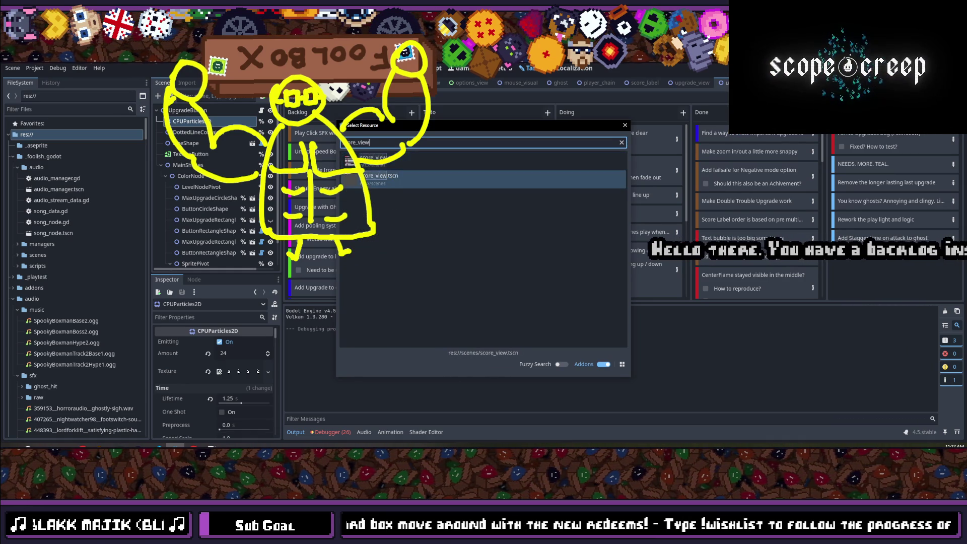
- Review the back button's press connections around line 45 of _ready in score_view.gd
key("alt+Tab")
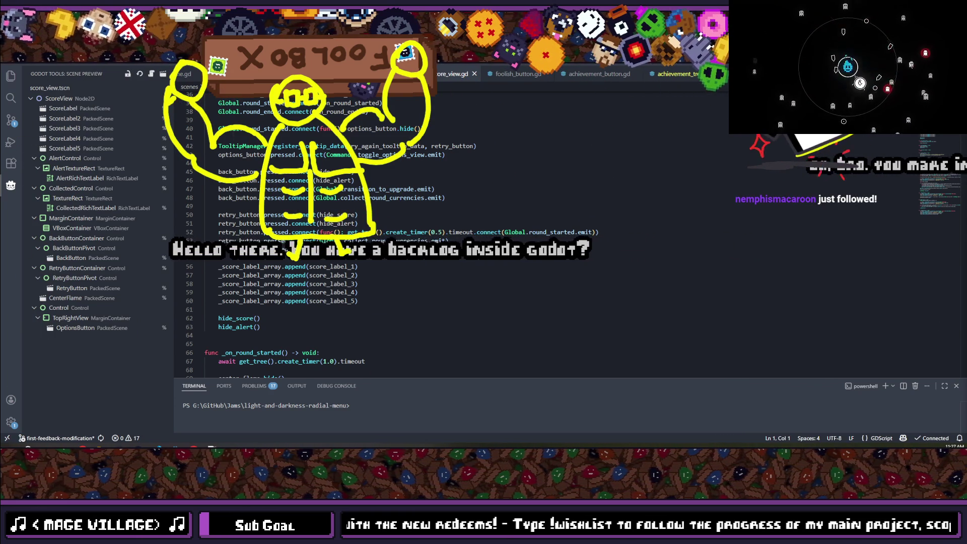
left_click(441, 171)
scroll(440, 236, "up", 5)
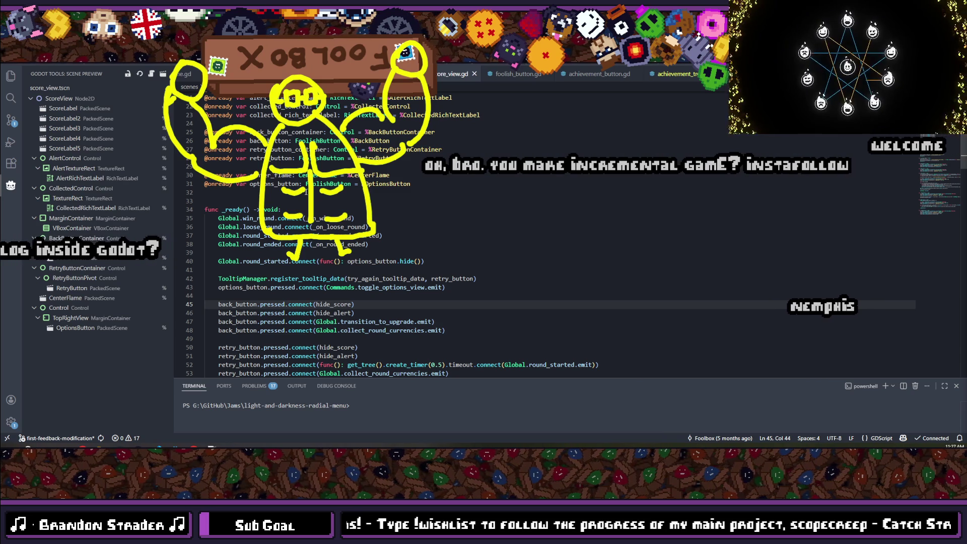
scroll(305, 192, "down", 2)
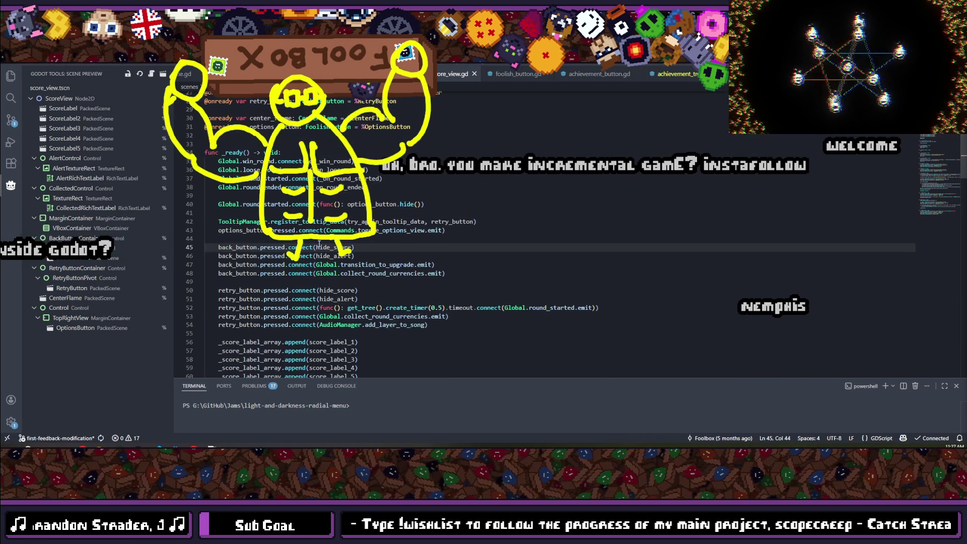
key("alt+Tab")
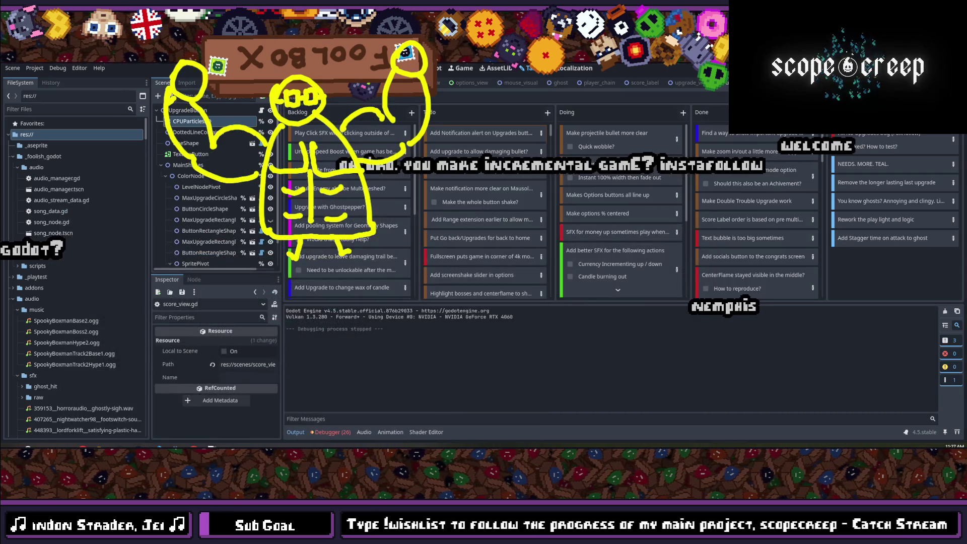
- Test-run the game, stop it after the CurrencyString parser error, and reload the current project
key("F5")
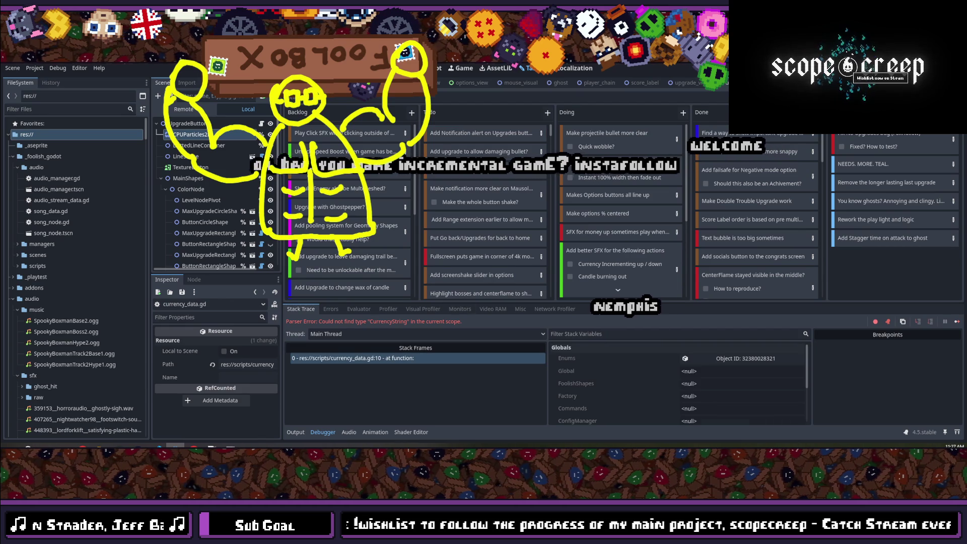
key("F8")
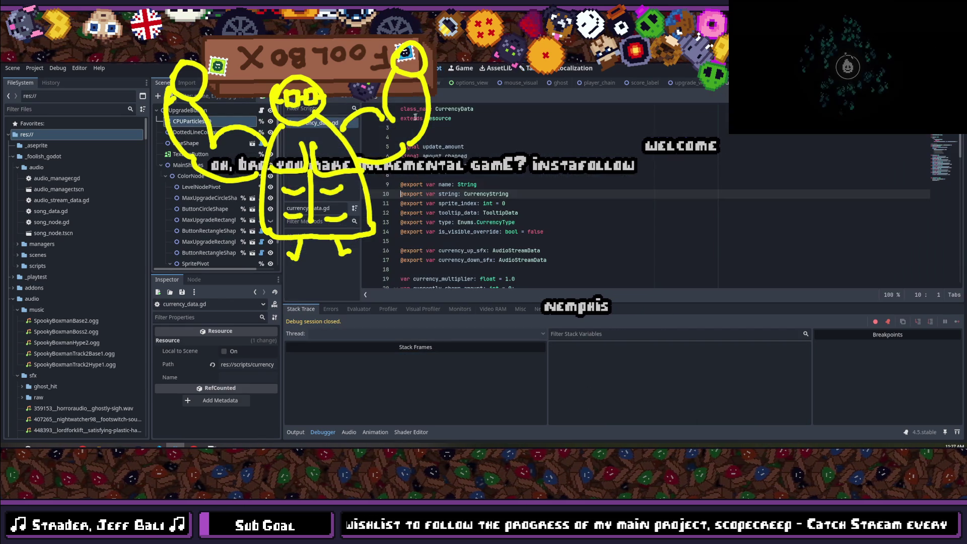
left_click(41, 70)
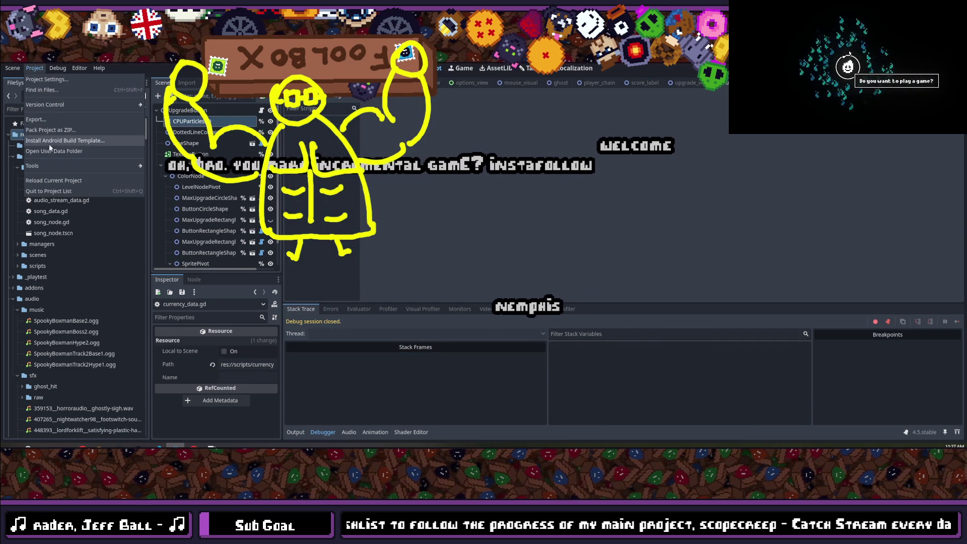
left_click(58, 181)
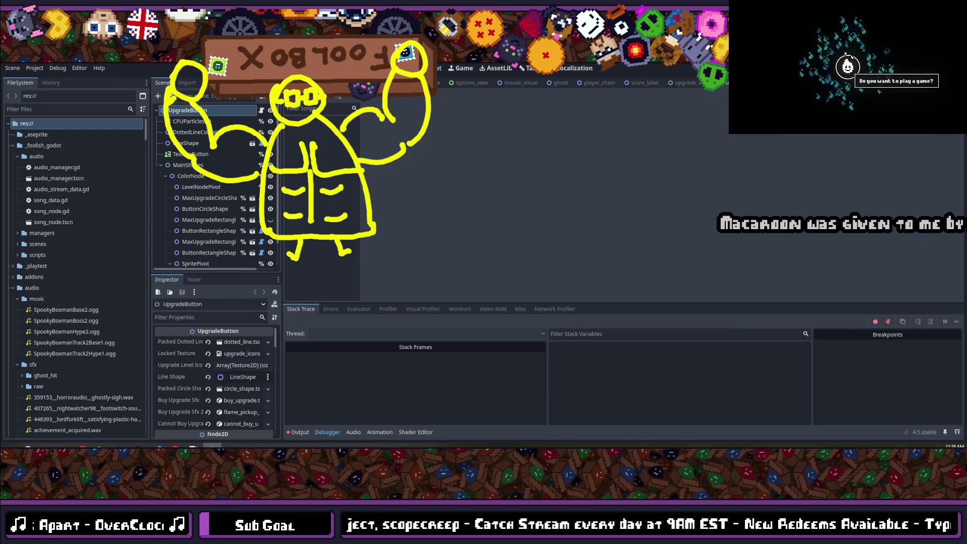
- Select the UpgradeButton node and run the project again with F5
left_click(847, 66)
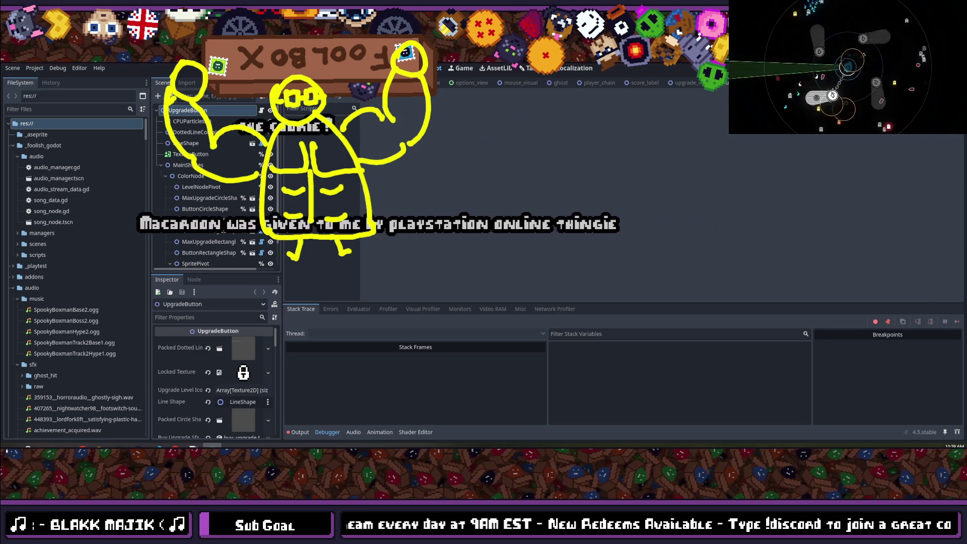
key("F5")
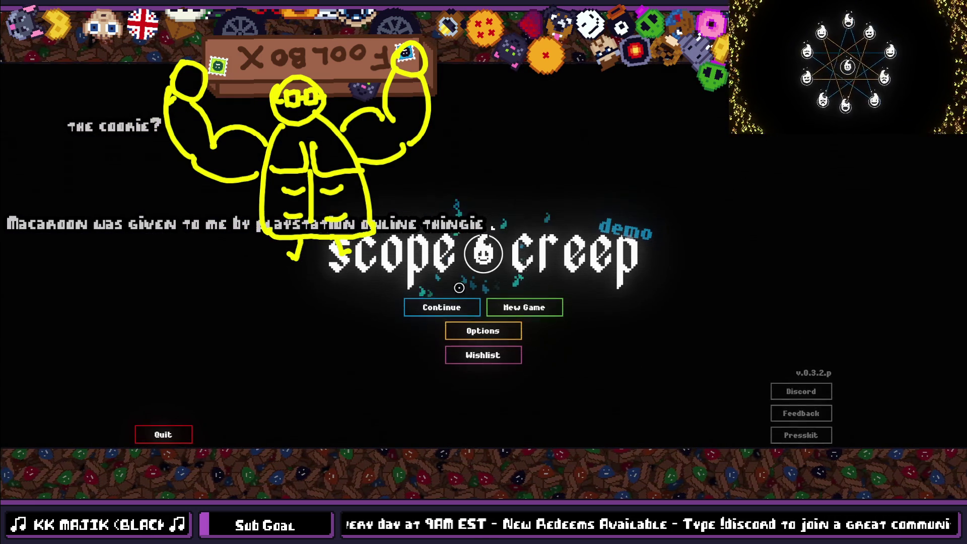
- Continue the saved run, start then cancel an exorcism, return home past the dialogue, and close the game
left_click(451, 298)
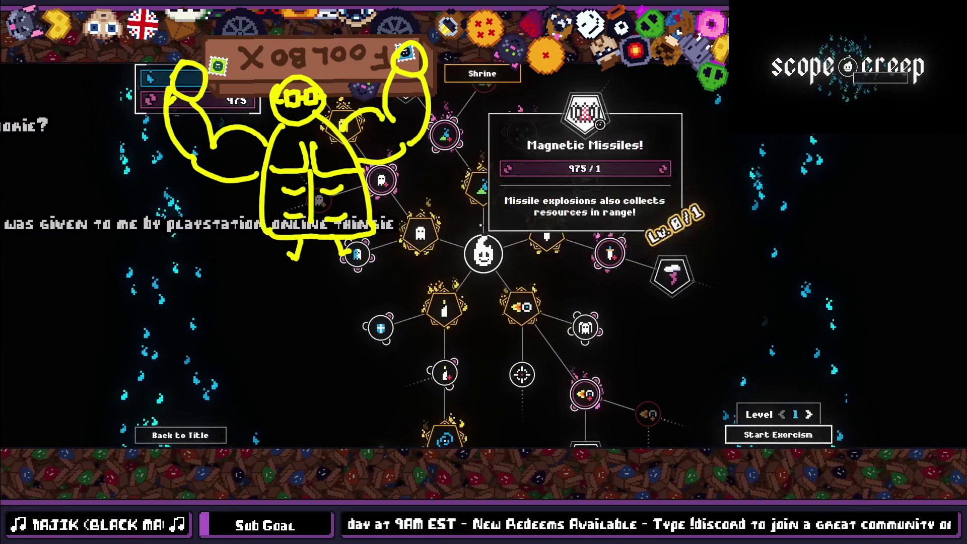
mouse_move(647, 233)
left_mouse_down()
mouse_move(643, 302)
mouse_move(548, 156)
mouse_move(590, 116)
left_mouse_up()
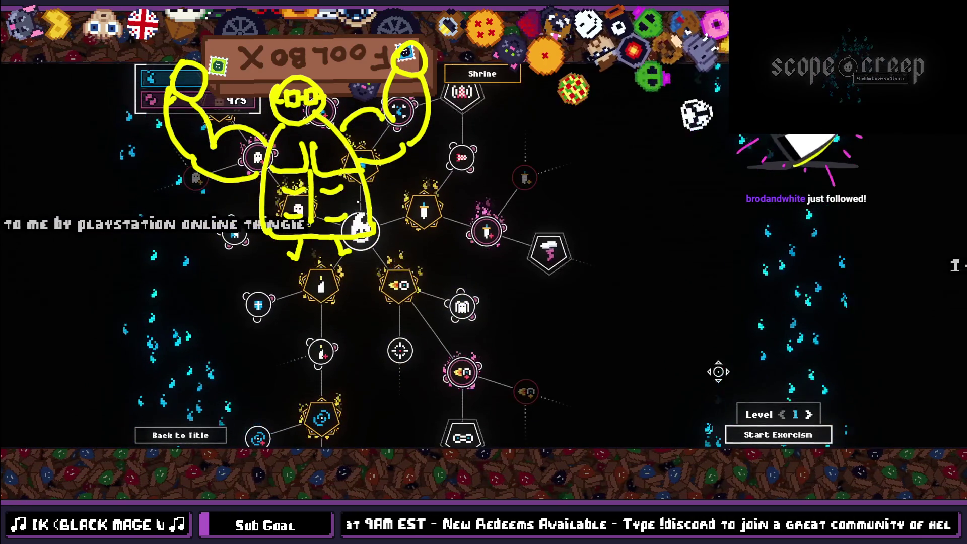
left_click(780, 435)
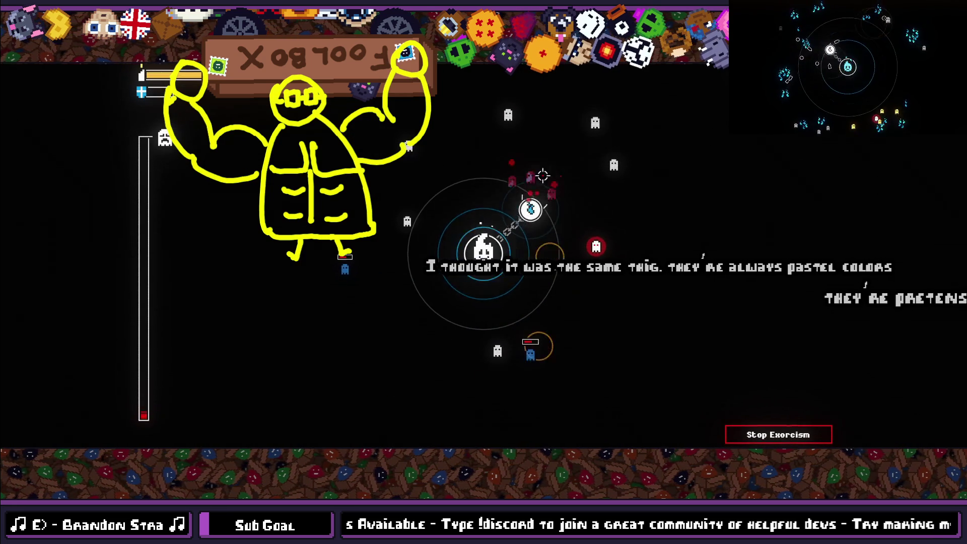
left_click(778, 434)
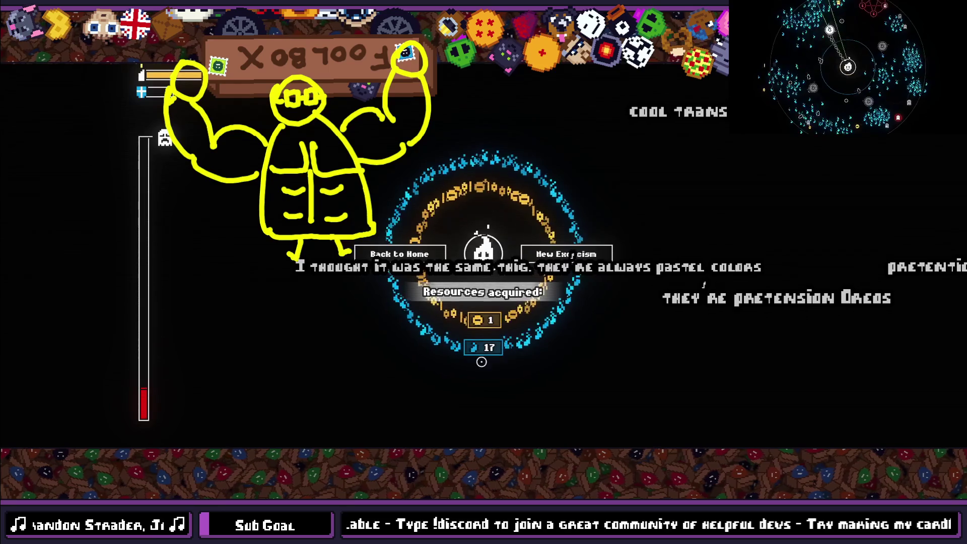
left_click(403, 252)
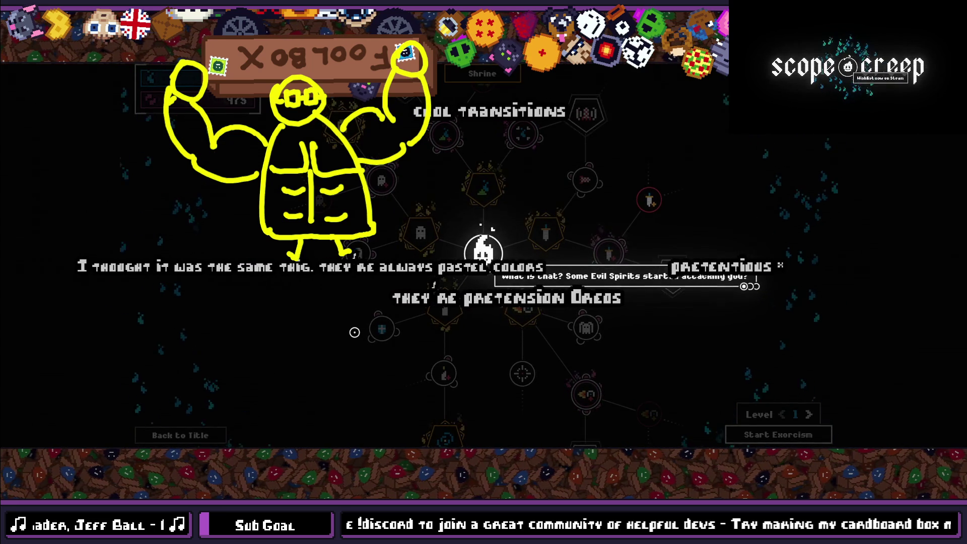
left_click(675, 356)
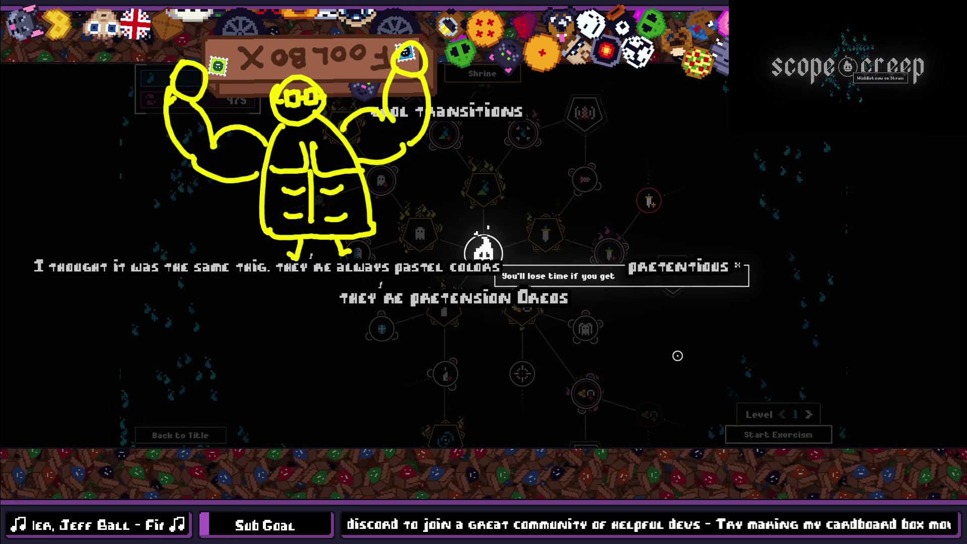
left_click(678, 356)
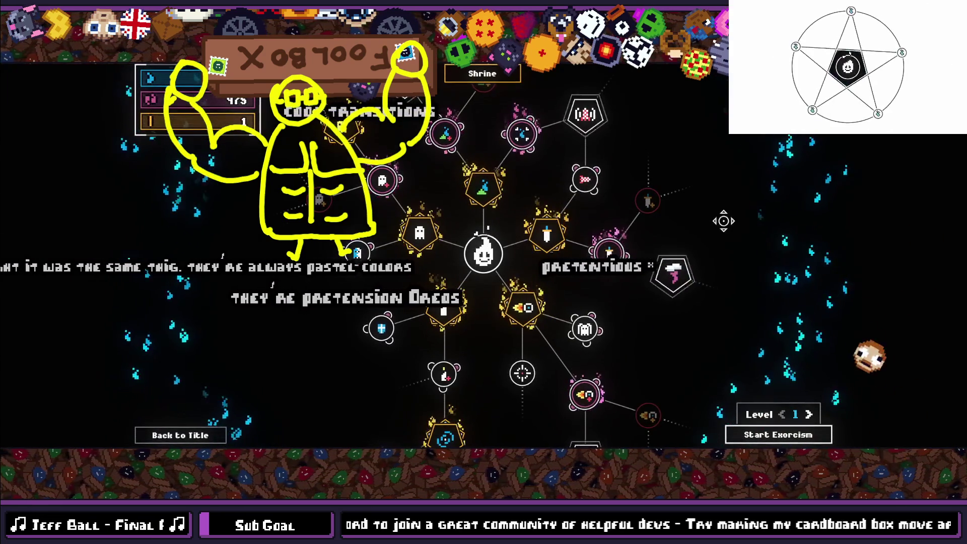
key("alt+F4")
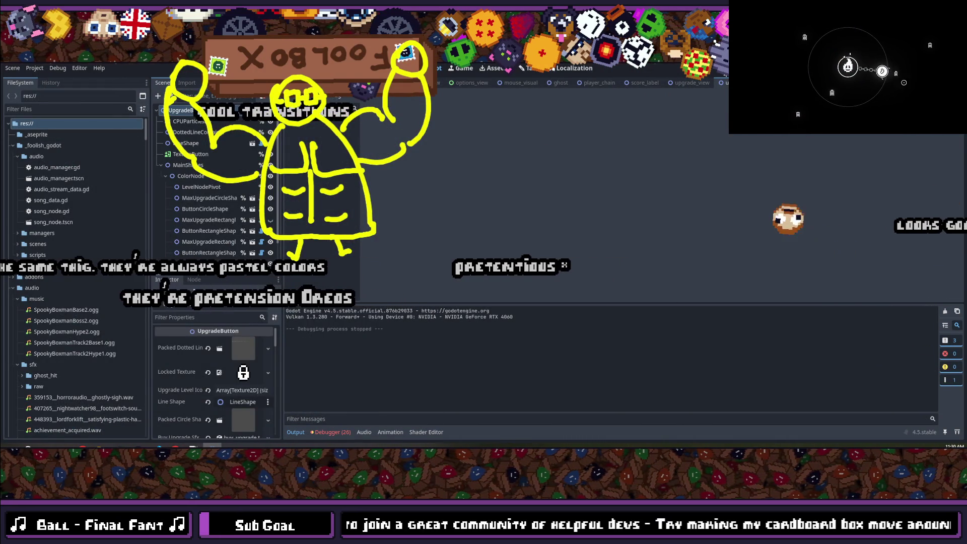
mouse_move(866, 46)
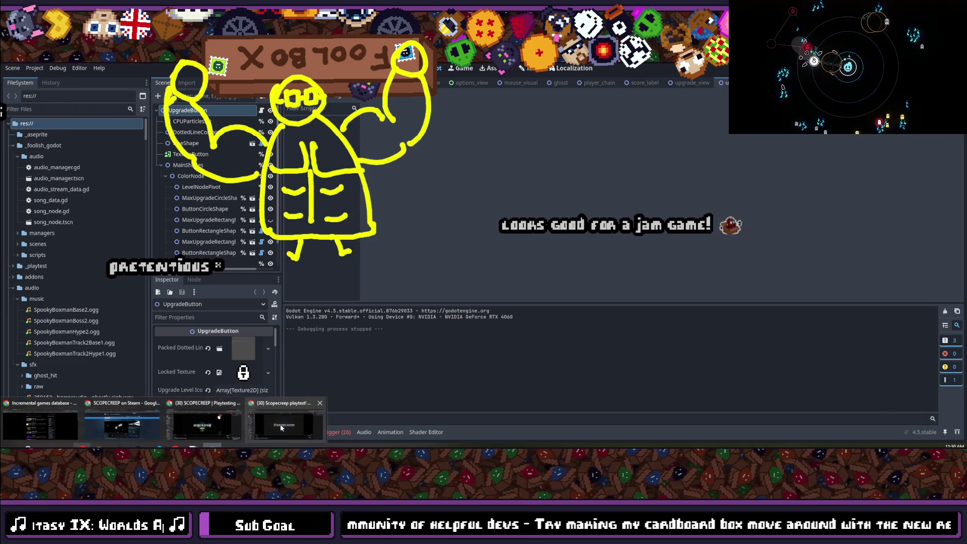
- In a new browser tab, go from the studio's itch.io profile to the scopecreep game page
key("alt+Tab")
key("ctrl+t")
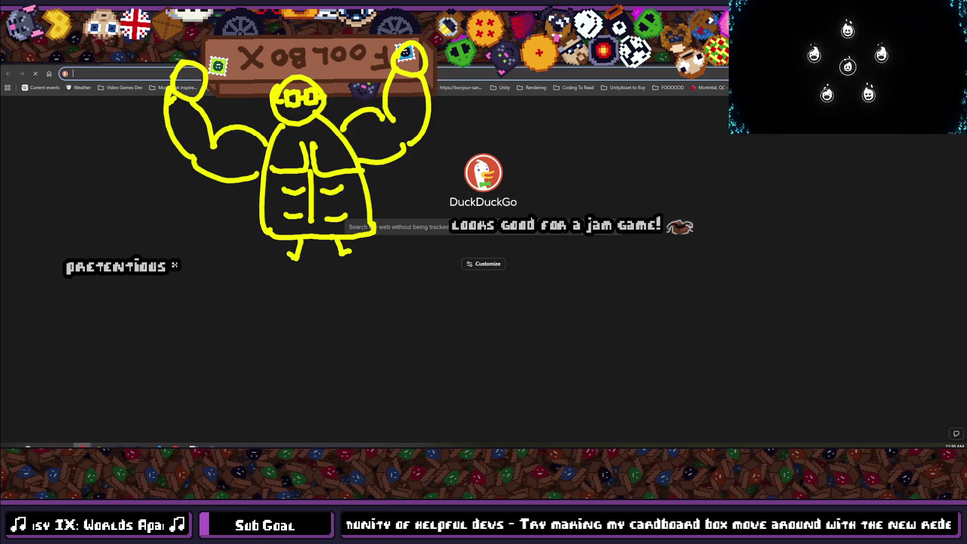
type("itch.io")
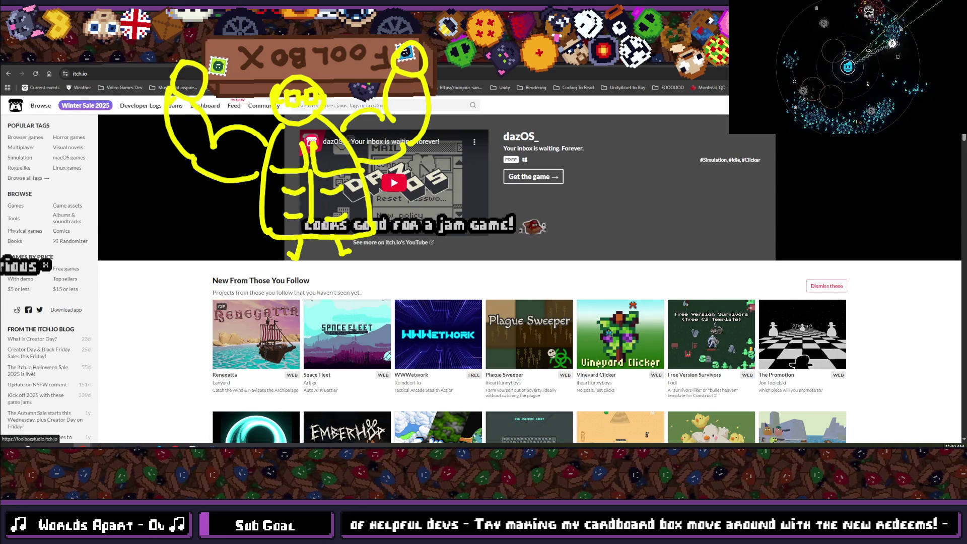
left_click(932, 105)
left_click(353, 272)
scroll(672, 219, "down", 3)
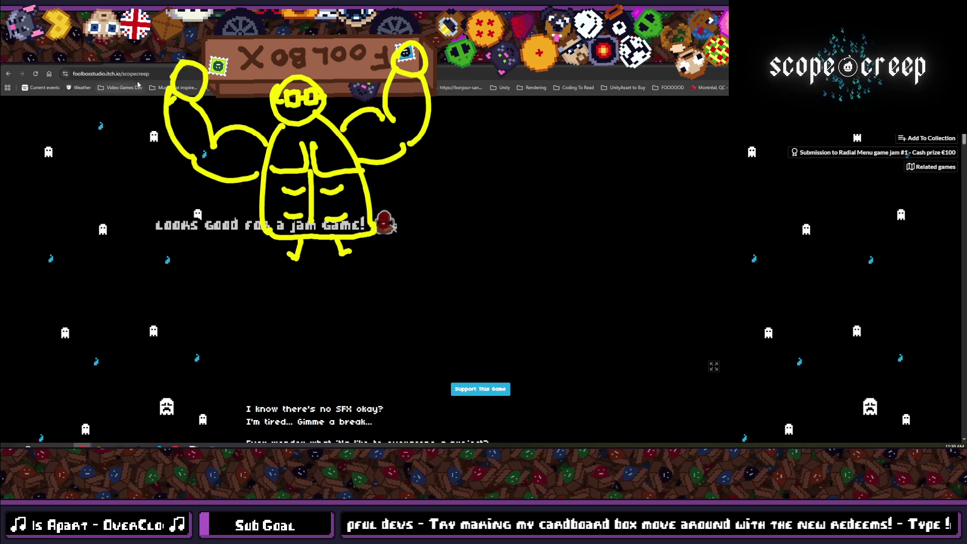
- Run the scopecreep web build on itch.io and play an exorcism round
left_click(113, 73)
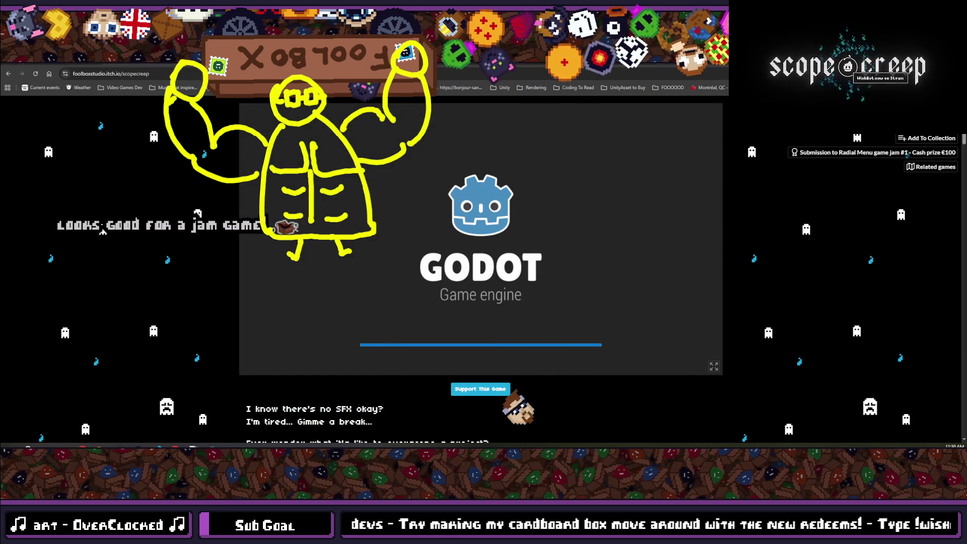
scroll(759, 325, "up", 1)
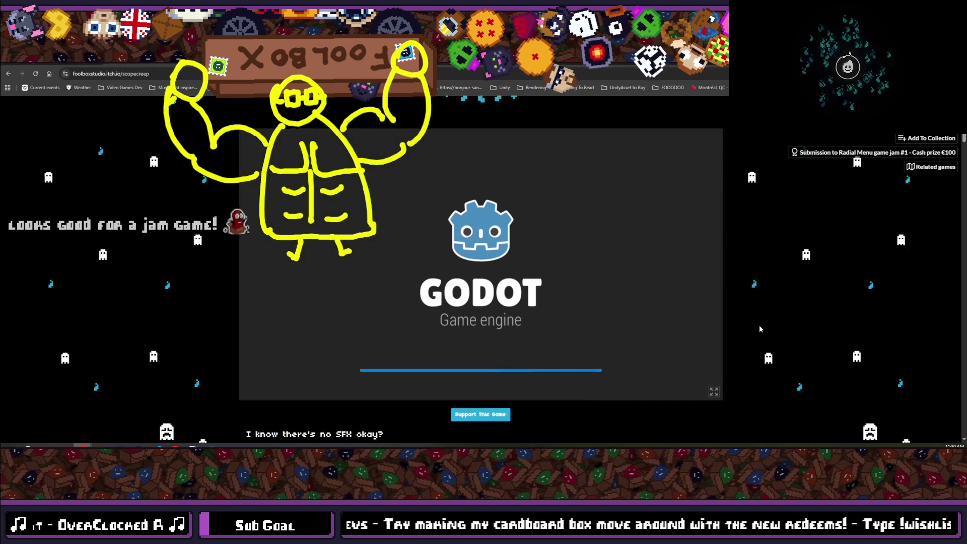
left_click(484, 291)
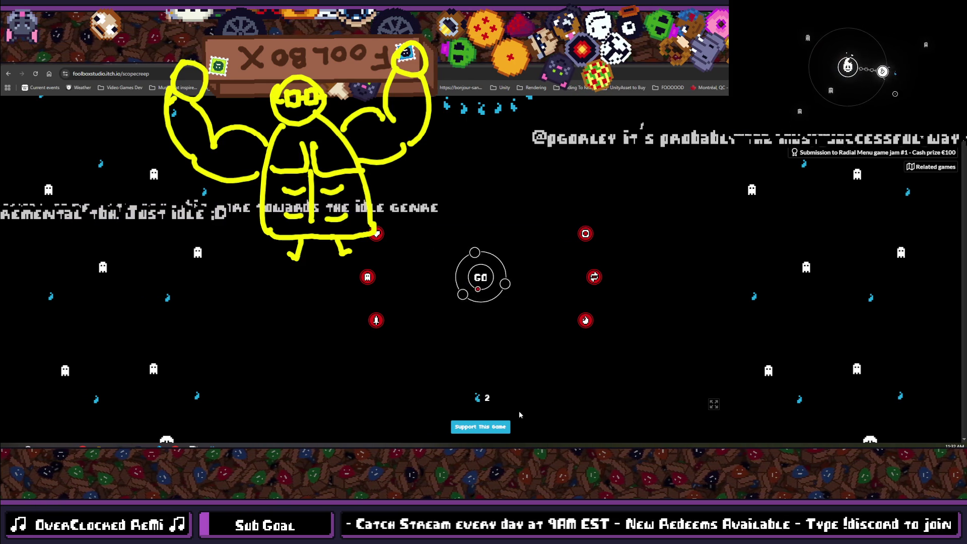
key("alt+Left")
- Back in Godot, collapse the ColorNode branch and show the project's task board
key("alt+Tab")
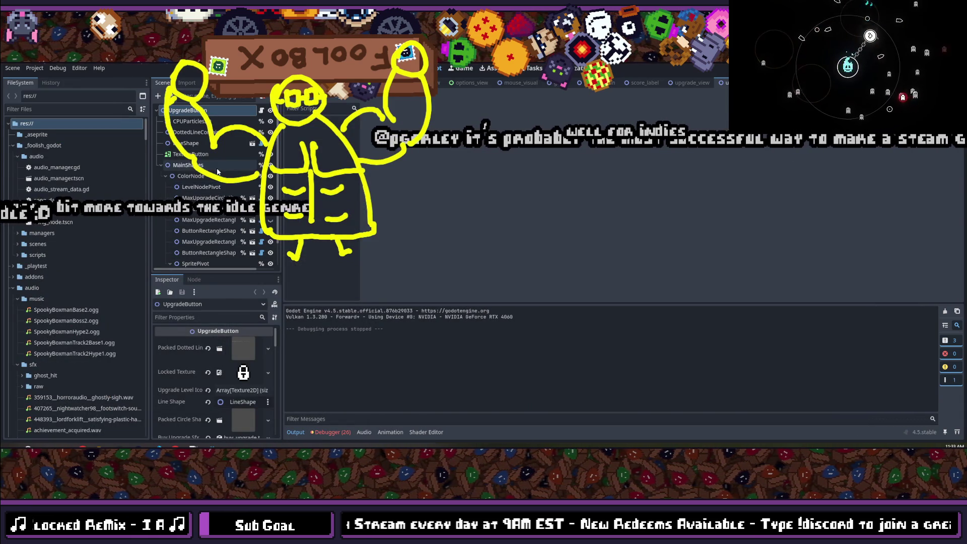
scroll(247, 191, "down", 2)
scroll(215, 180, "up", 2)
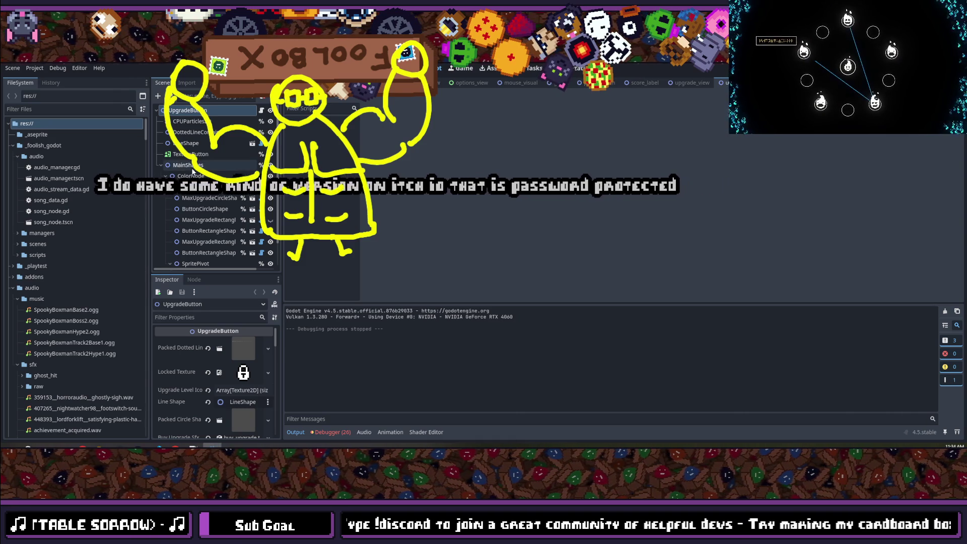
scroll(193, 171, "down", 2)
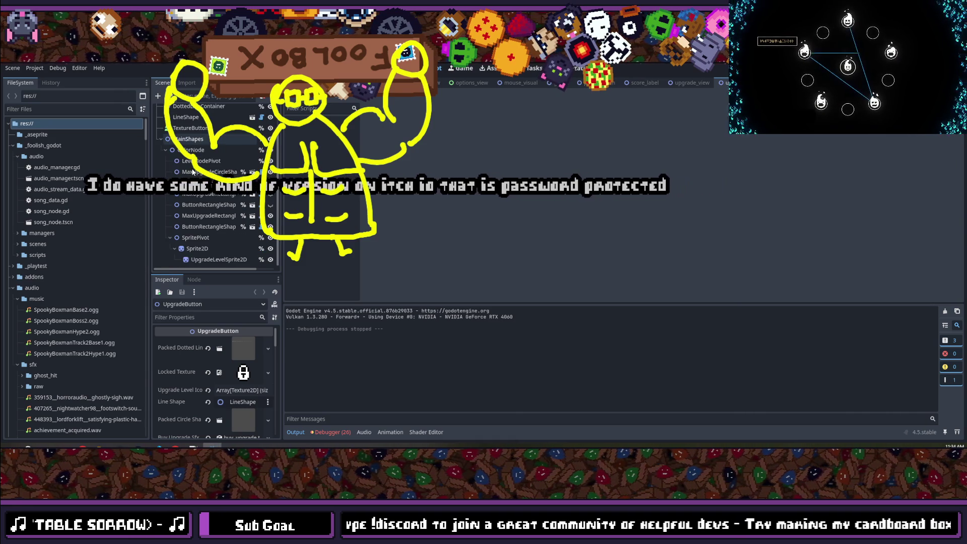
left_click(165, 150)
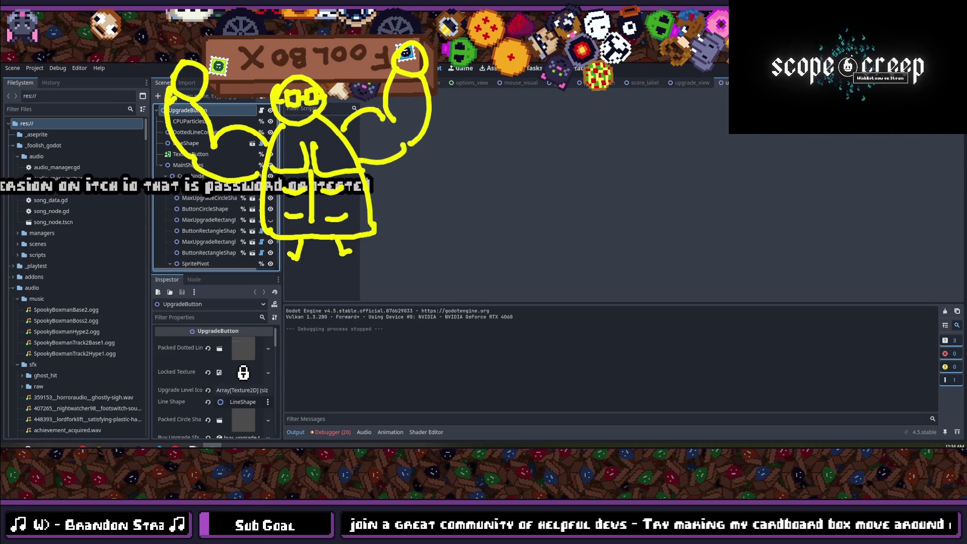
left_click(536, 69)
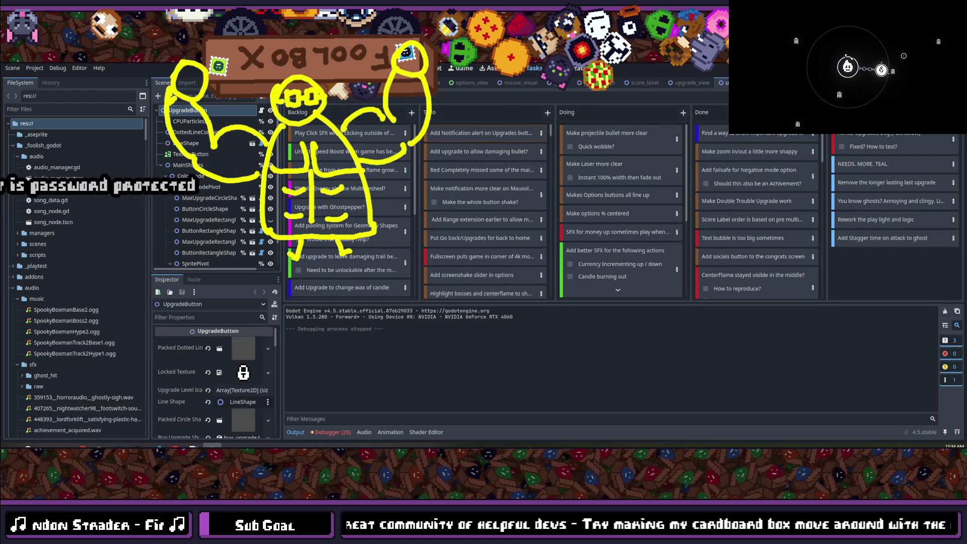
- Open score_view.tscn via quick search and inspect the BackButton node's properties
key("shift+alt+o")
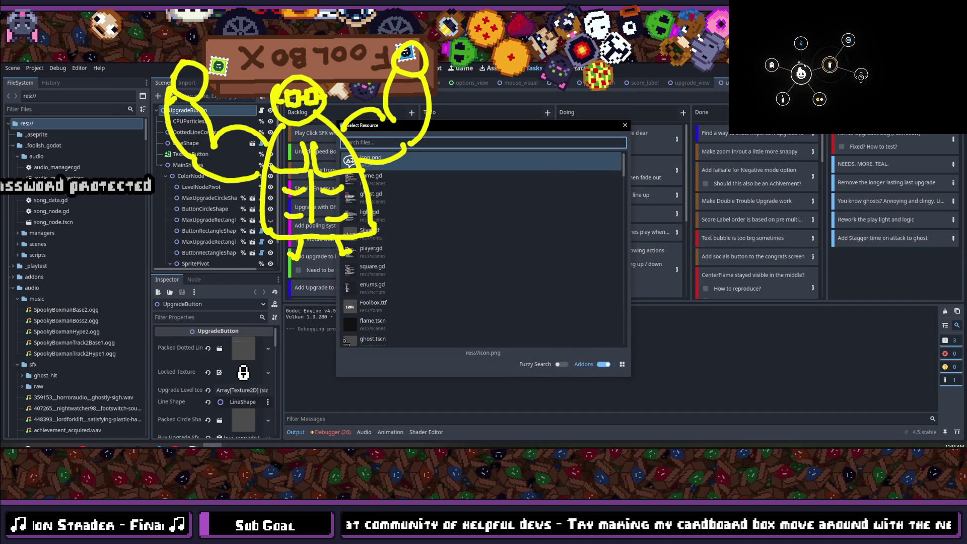
type("ore_view")
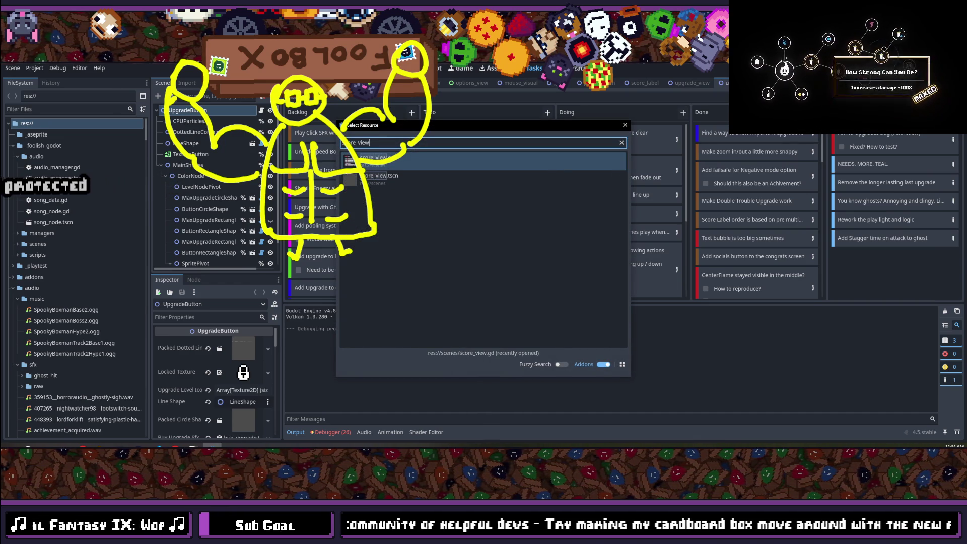
key("Down")
key("Return")
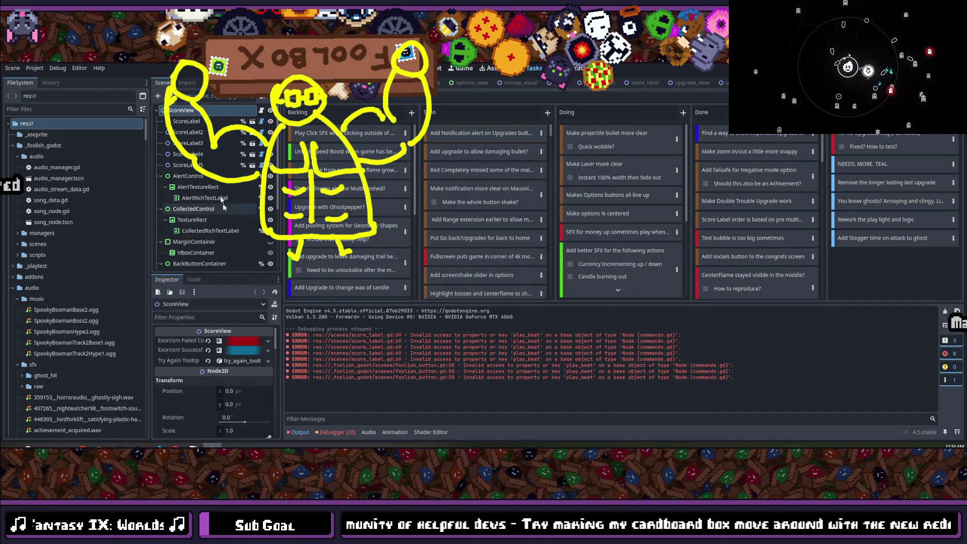
scroll(177, 251, "down", 5)
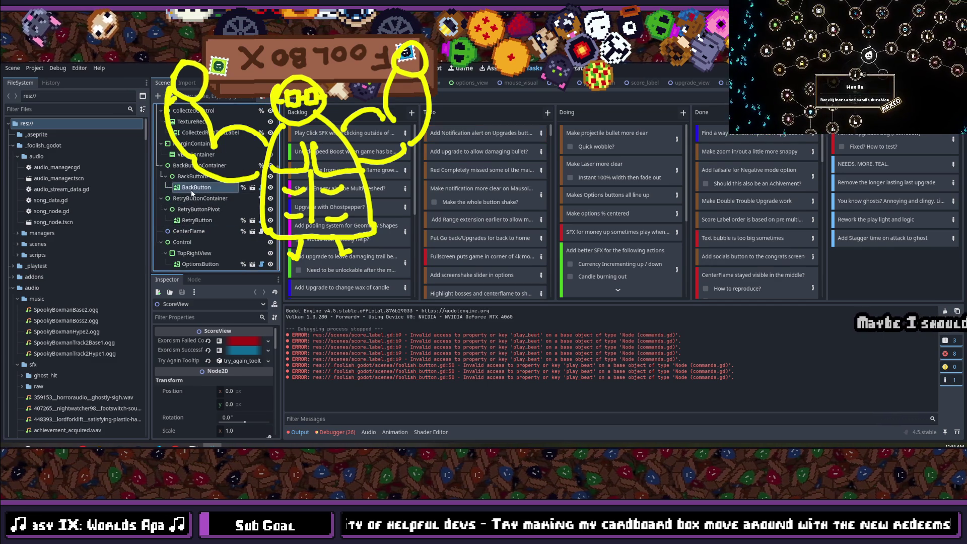
left_click(191, 188)
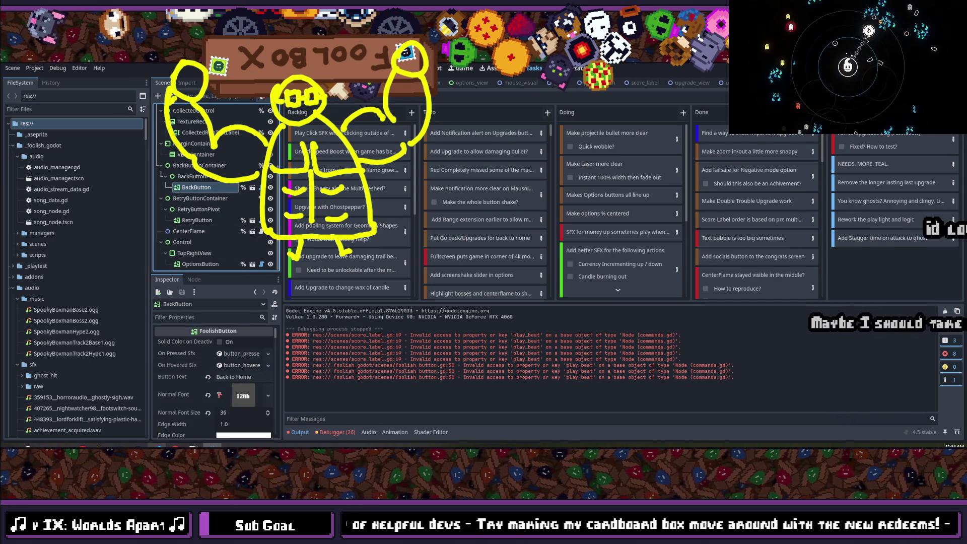
left_click(157, 421)
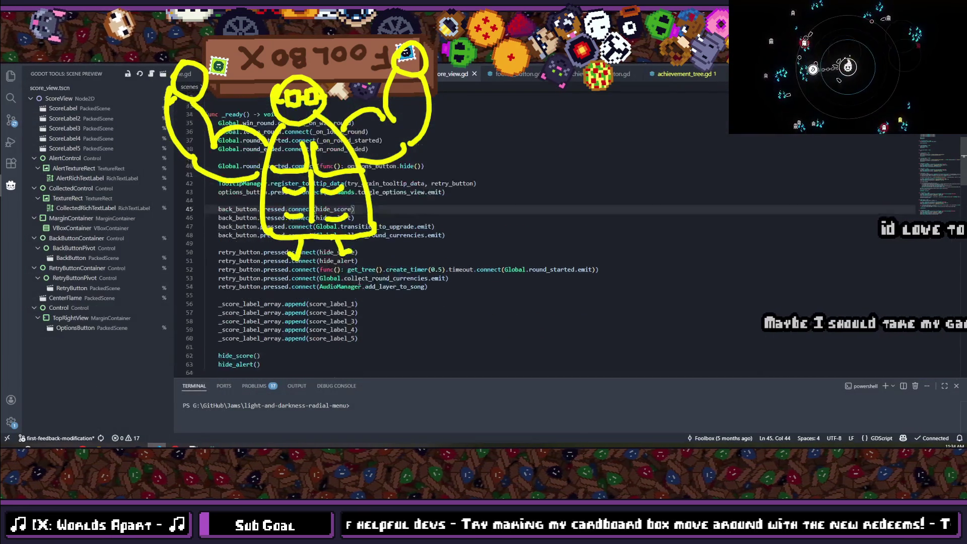
key("ctrl+z")
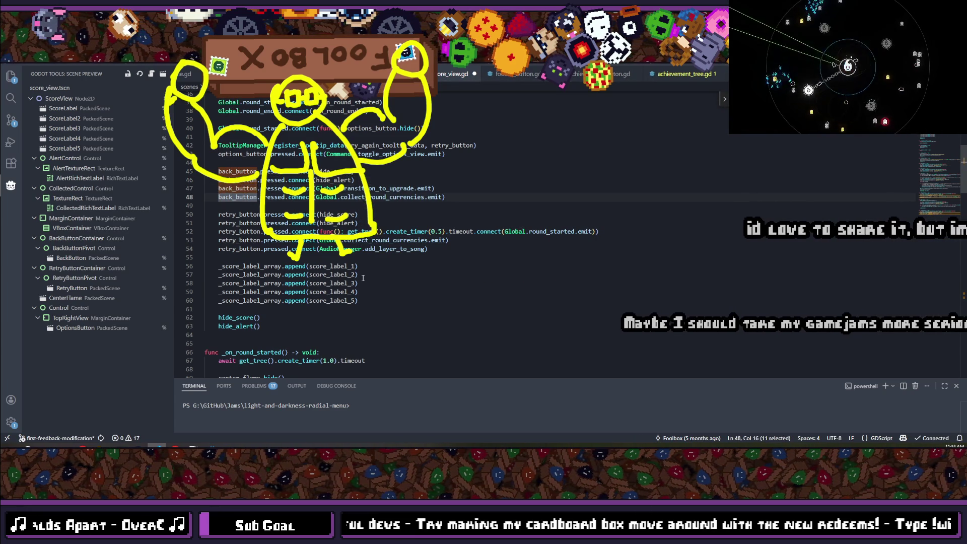
key("ctrl+F3")
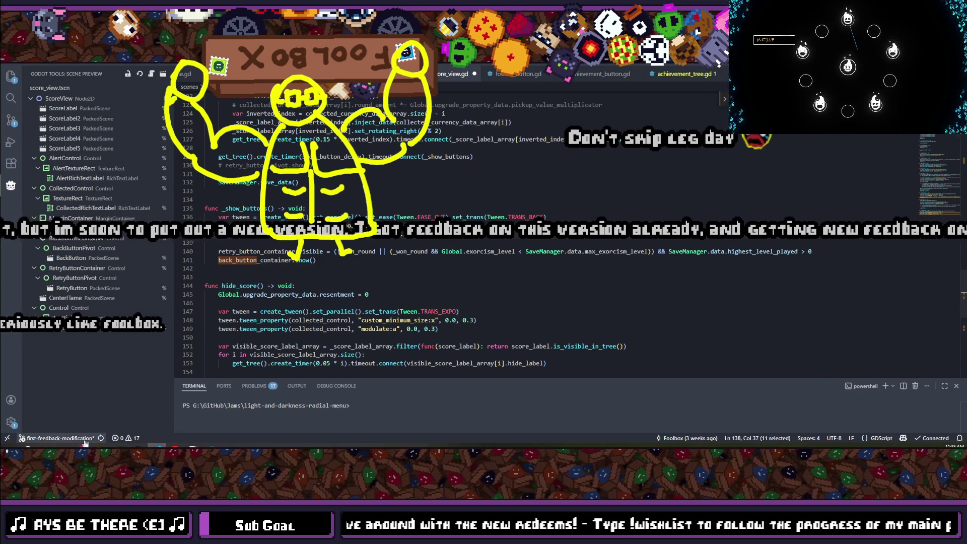
mouse_move(96, 438)
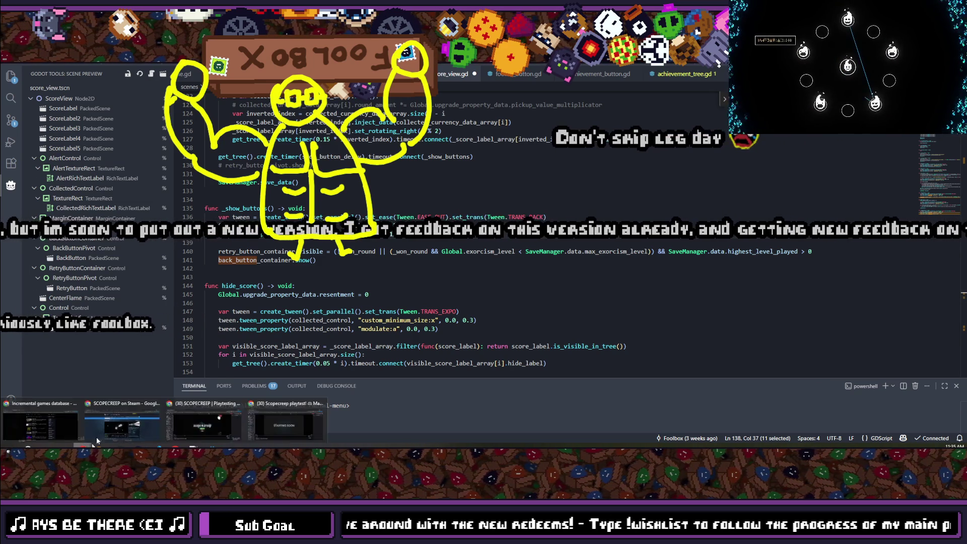
- Load the itch.io page in a new browser tab and start the embedded scopecreep game
left_click(258, 423)
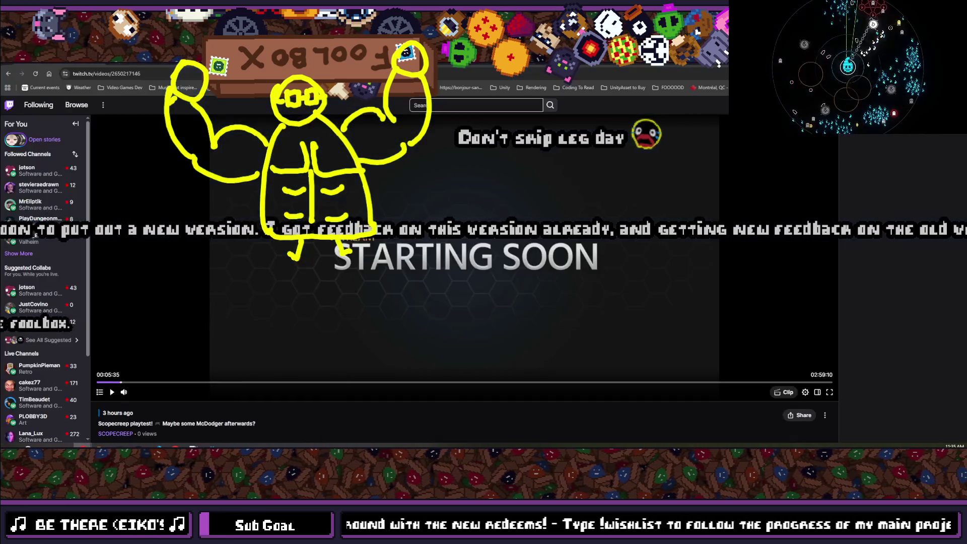
key("ctrl+t")
type("itch.io")
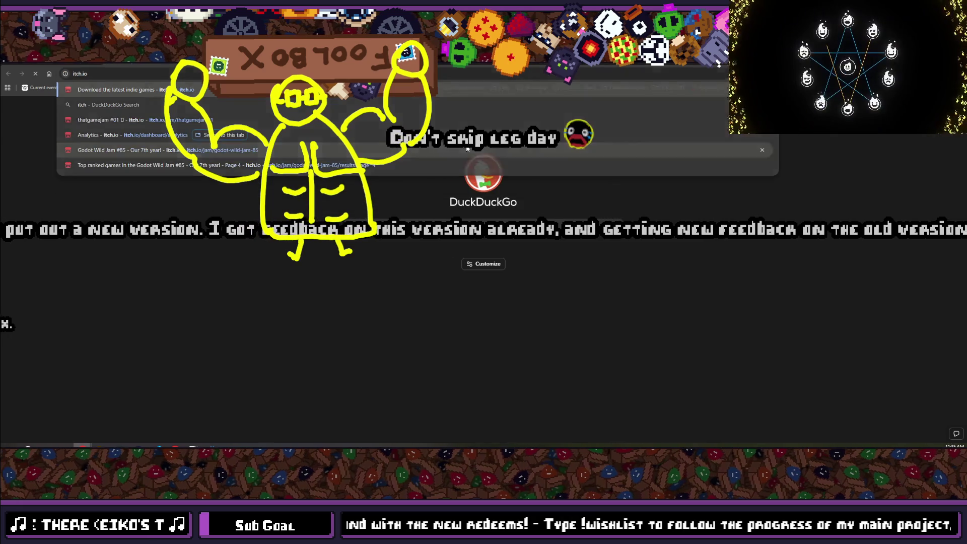
key("Return")
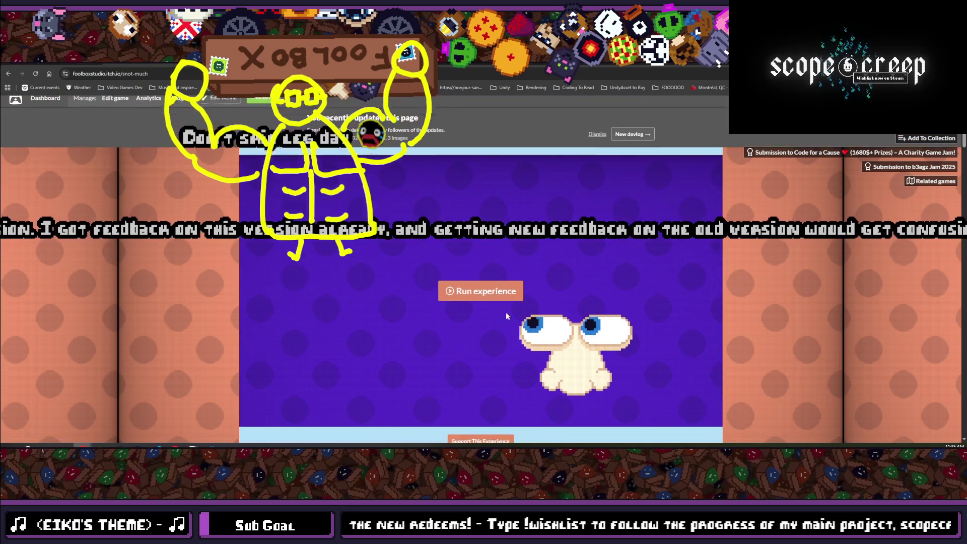
left_click(479, 297)
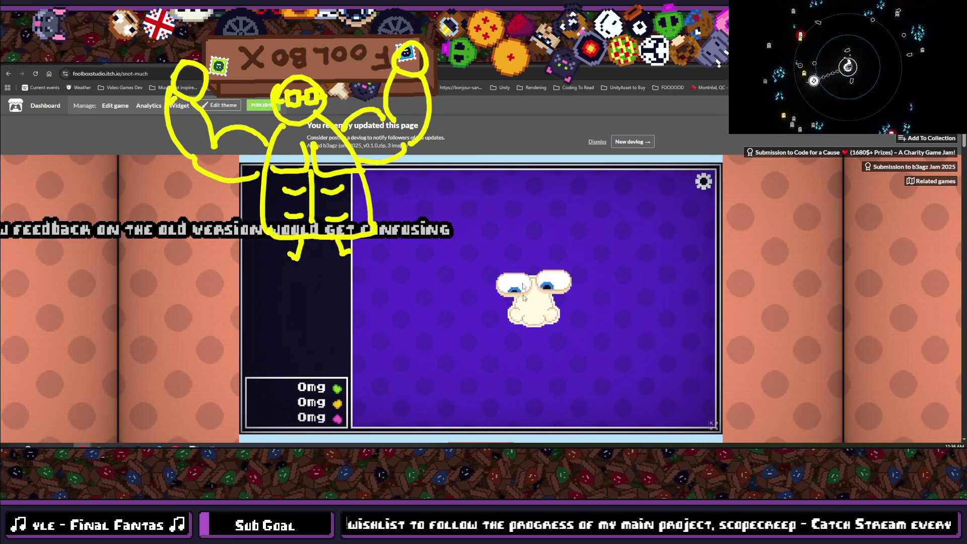
- Poke the creature's nose and eye repeatedly to collect green and yellow drops
left_click(520, 321)
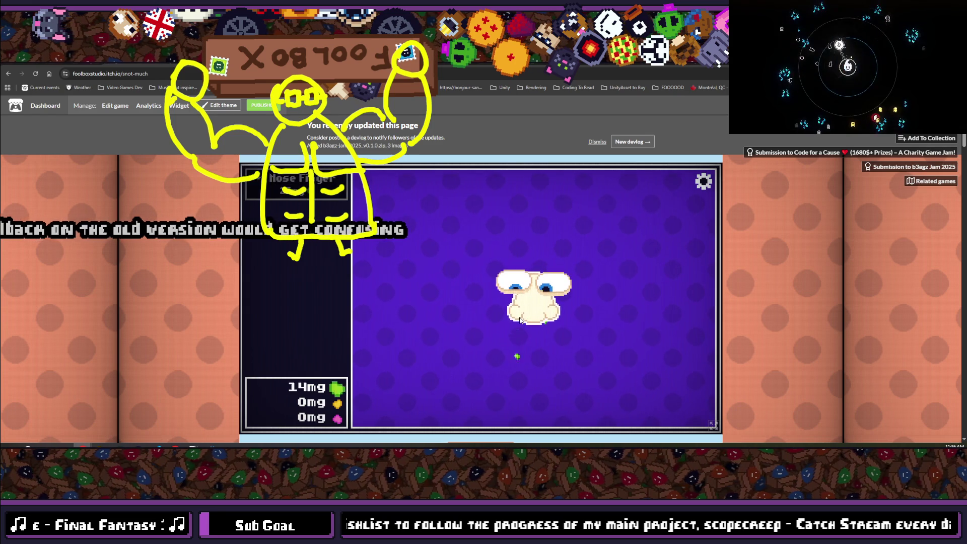
left_click(520, 320)
left_click(520, 320)
left_click(520, 320)
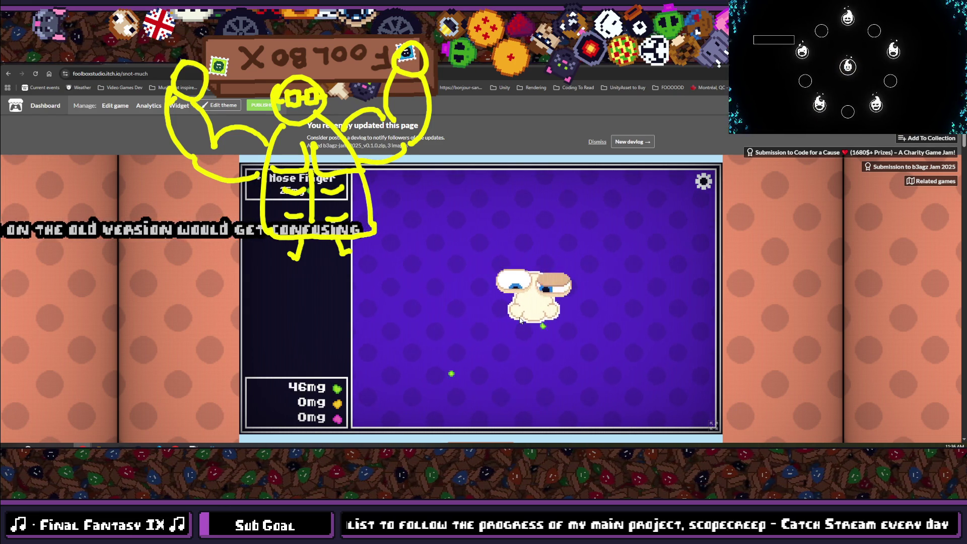
left_click(512, 285)
left_click(512, 286)
left_click(512, 286)
left_click(512, 285)
left_click(512, 284)
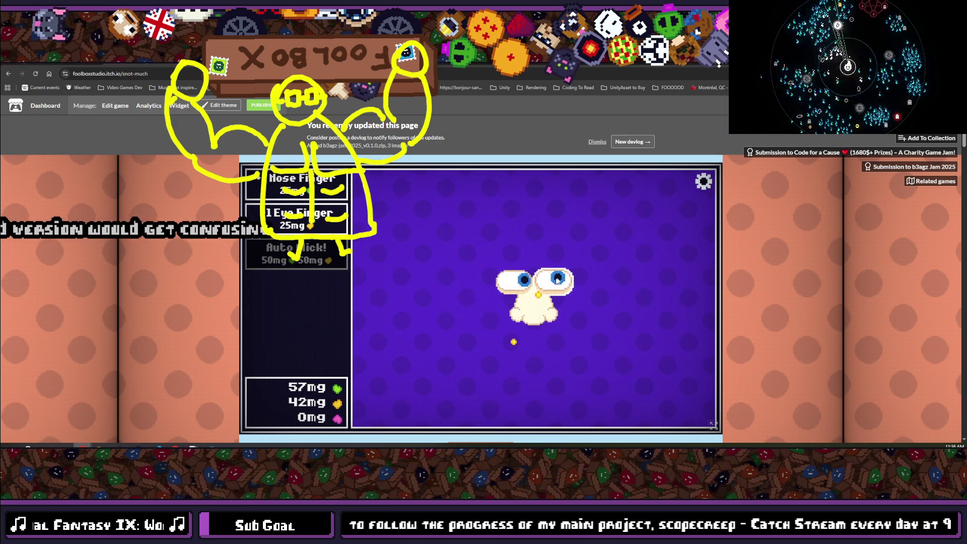
left_click(508, 291)
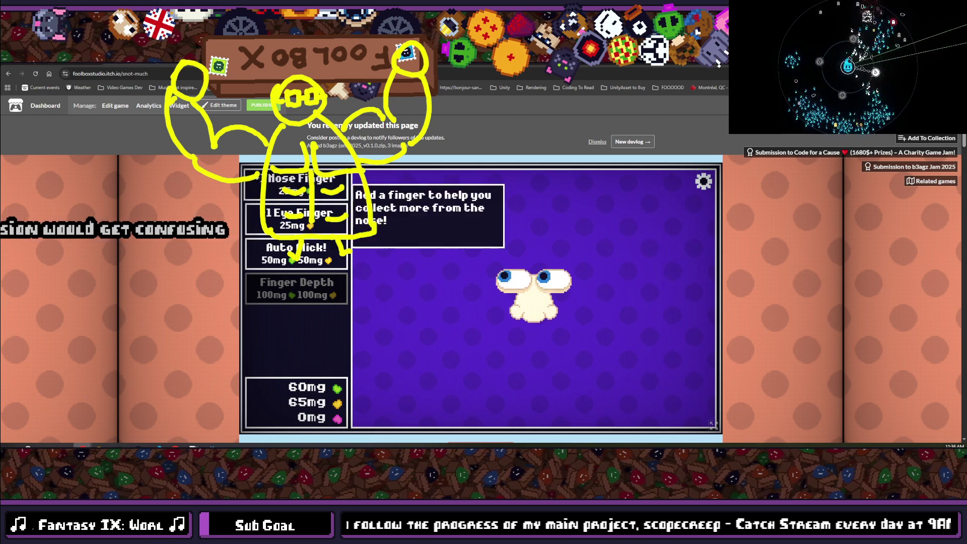
- Buy the Nose Finger, 1 Eye Finger and Auto Flick! upgrades, then keep collecting drops
left_click(302, 184)
left_click(302, 219)
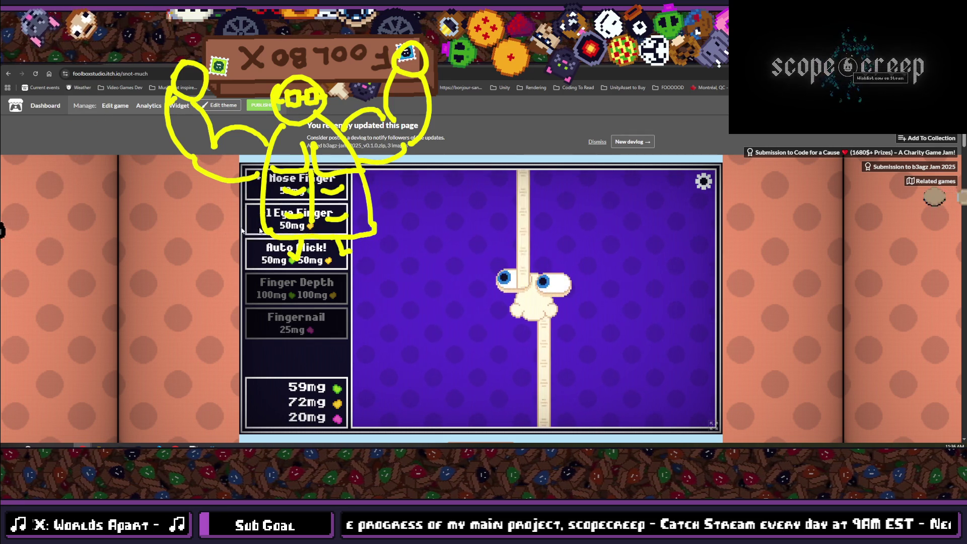
left_click(309, 263)
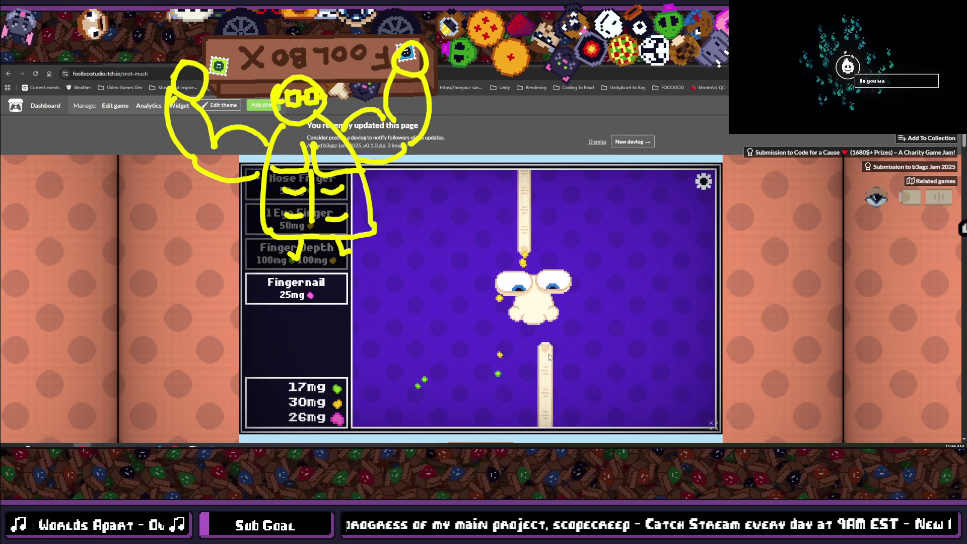
left_click(534, 341)
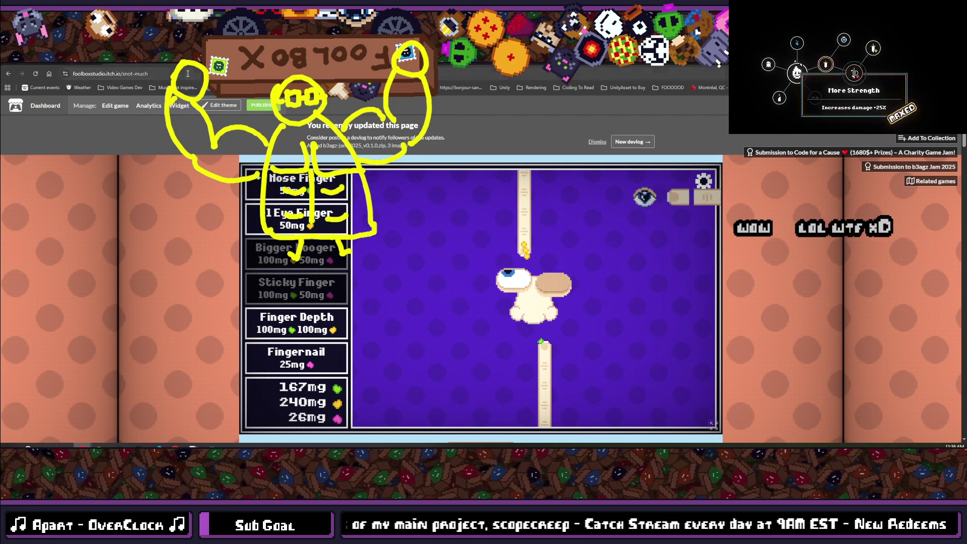
left_click(111, 73)
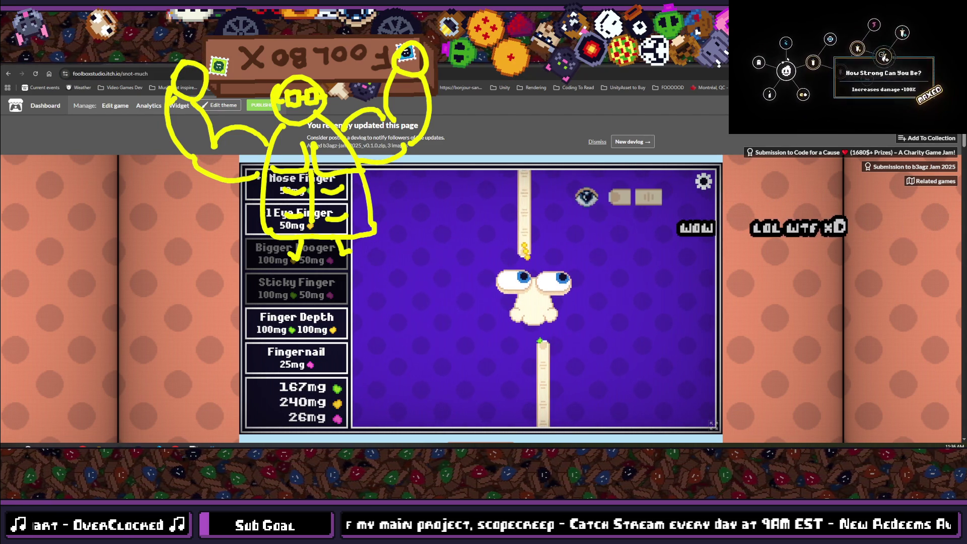
left_click(859, 278)
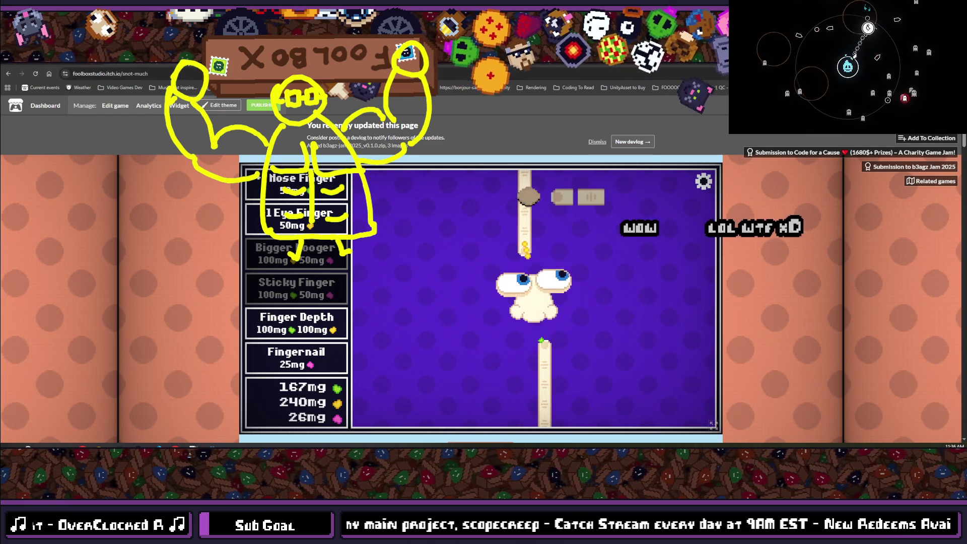
key("ctrl+Tab")
key("alt+Tab")
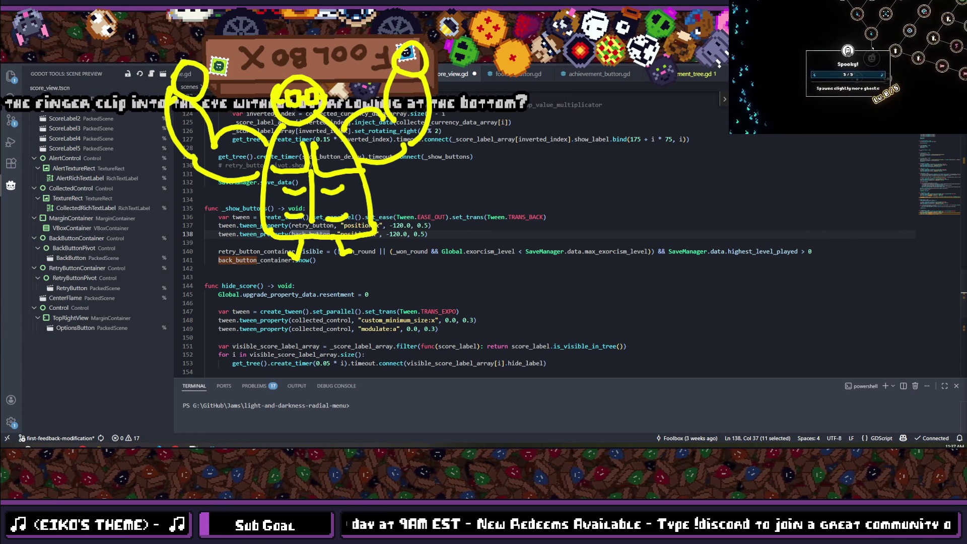
- Review the _show_buttons code in score_view.gd, then return to the Godot editor
mouse_move(193, 446)
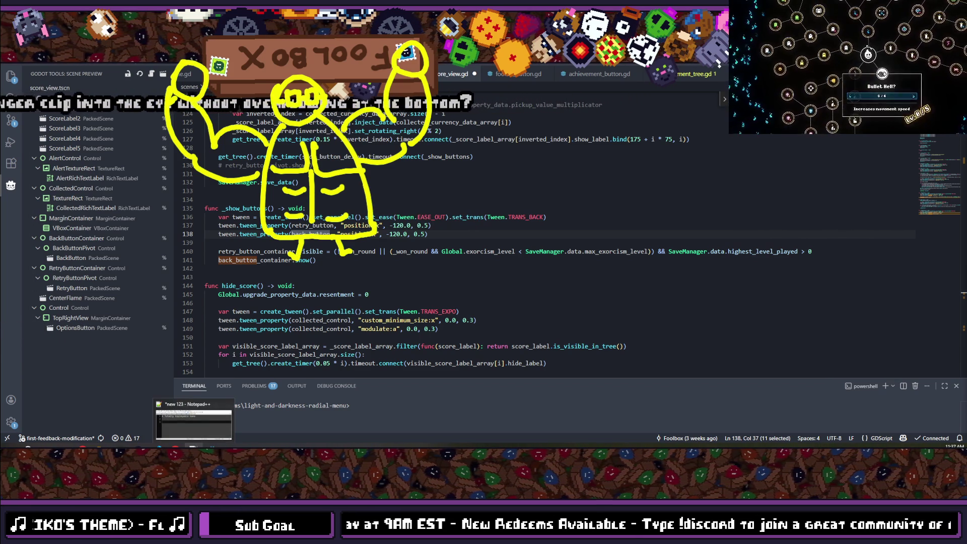
mouse_move(158, 446)
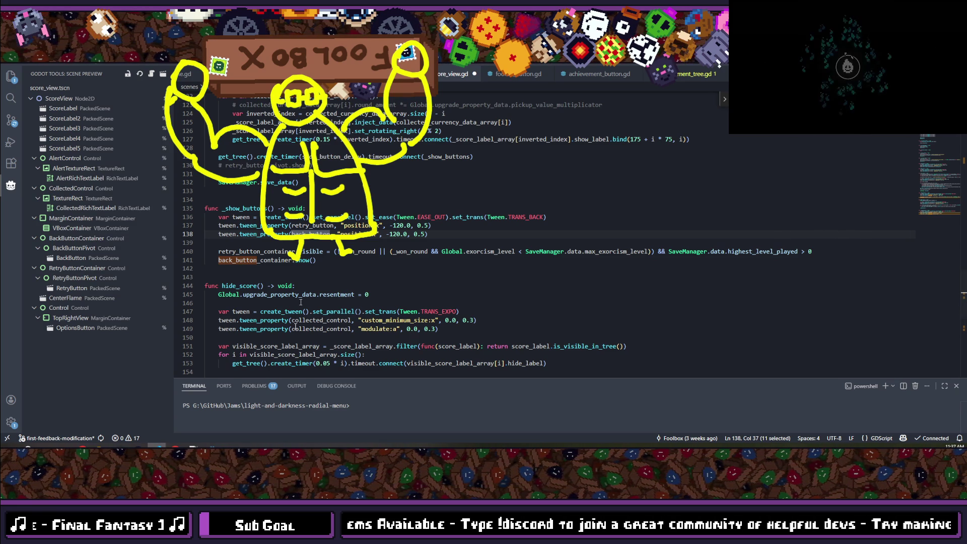
key("alt+Tab")
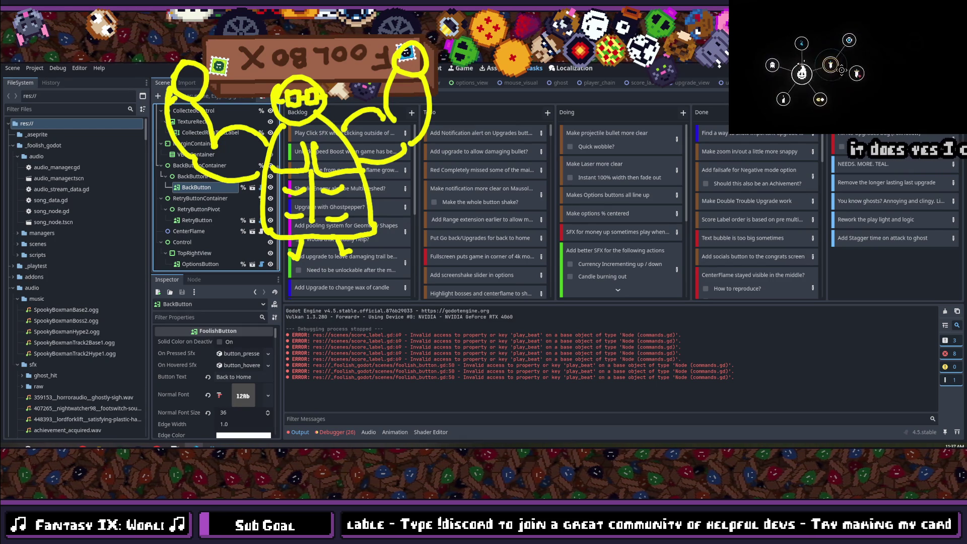
- Add a new line 141 in score_view.gd that sets back_button.text
key("alt+Tab")
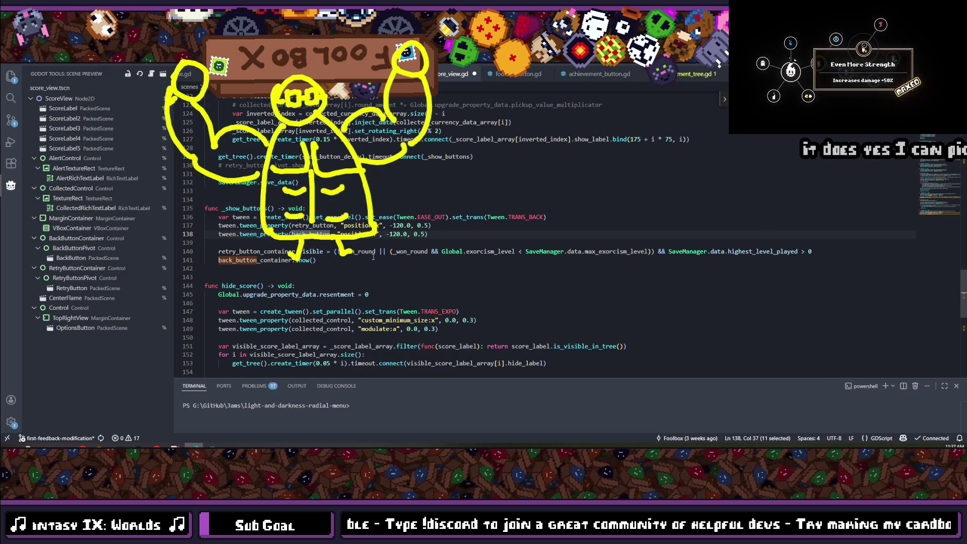
left_click(819, 253)
key("Return")
type("back")
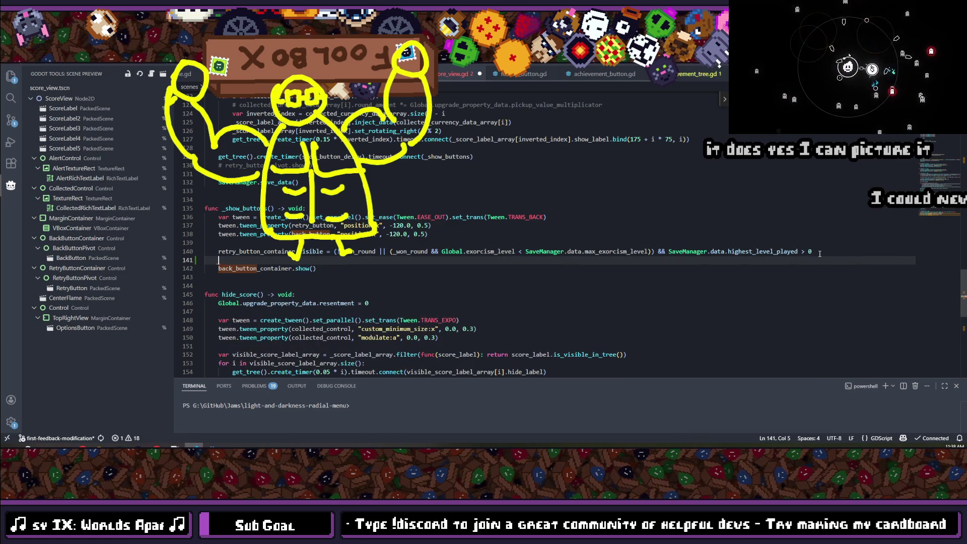
type("_button.texture")
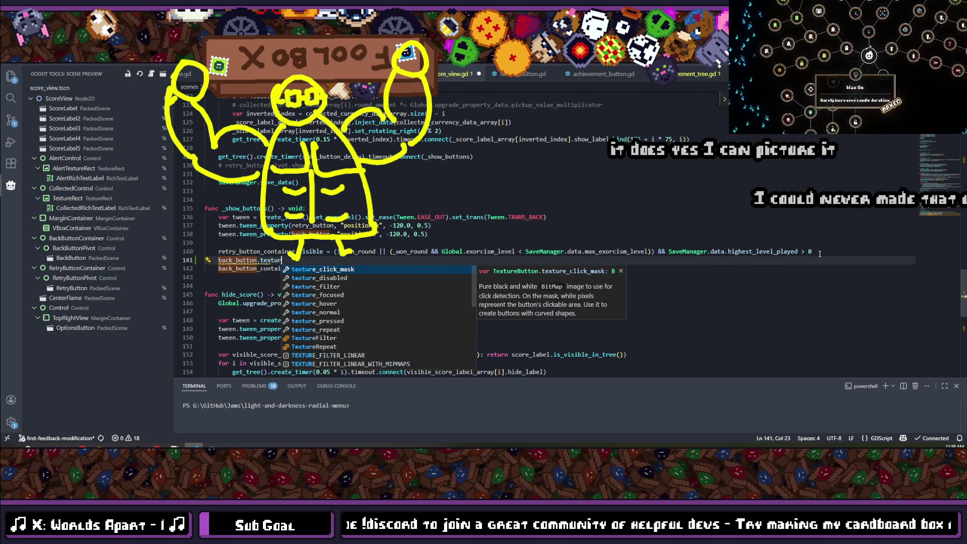
key("BackSpace")
key("BackSpace")
key("BackSpace")
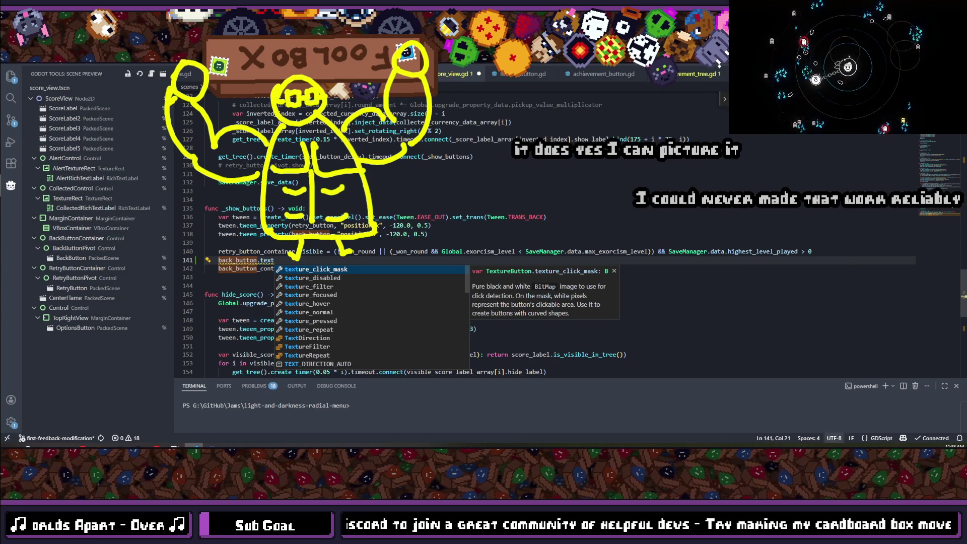
- Check foolish_button.gd for the property name, then write button_text = "Go Back" if on line 141
key("alt+Tab")
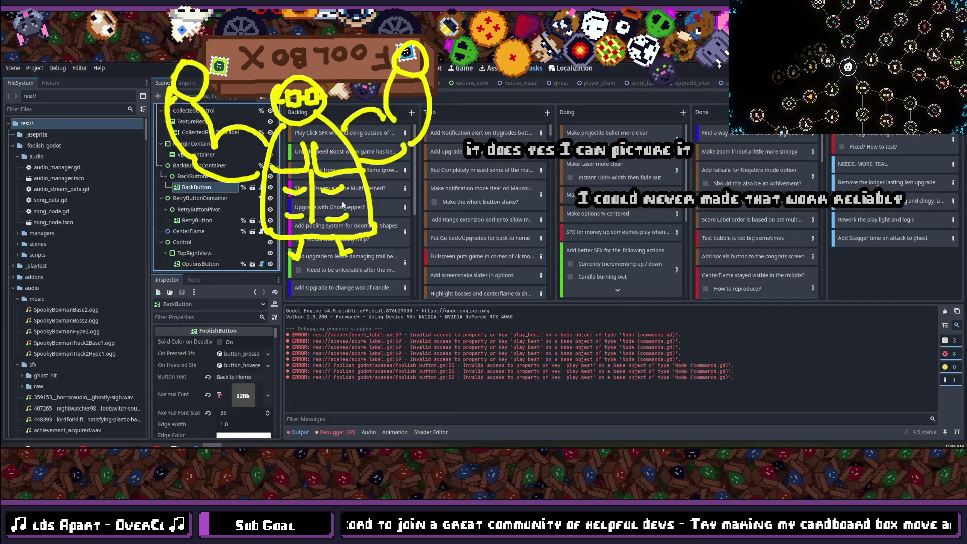
key("shift+alt+o")
type("foolish_but")
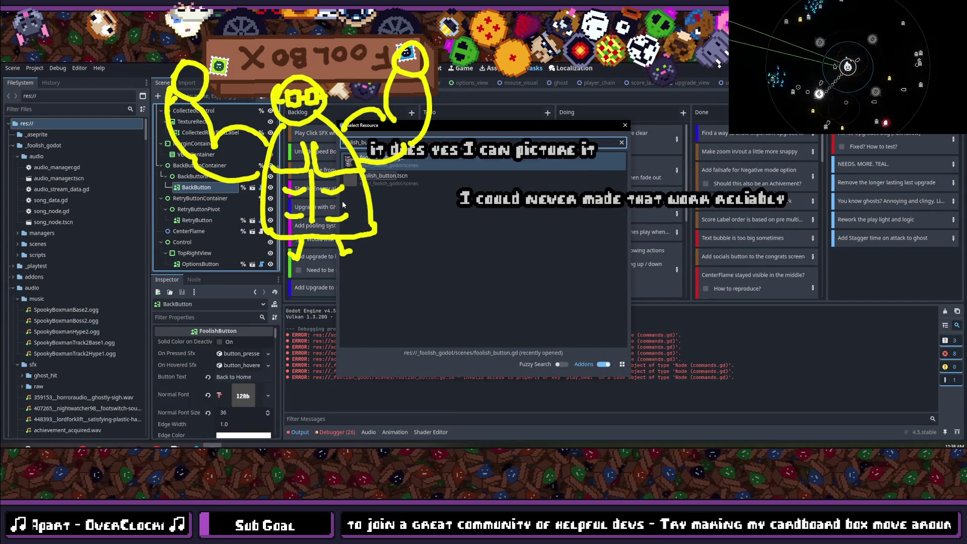
key("Return")
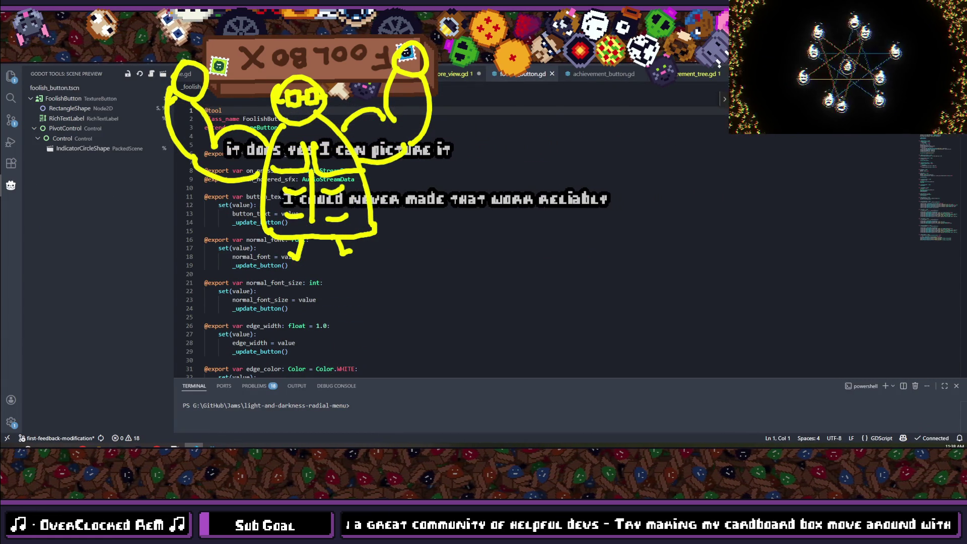
key("alt+Tab")
key("alt+Tab")
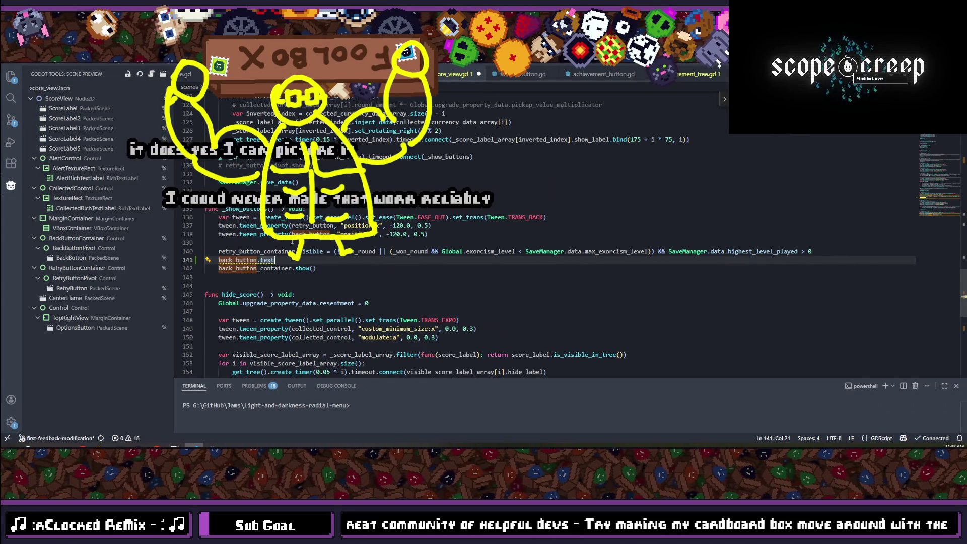
double_click(267, 260)
type("button_t")
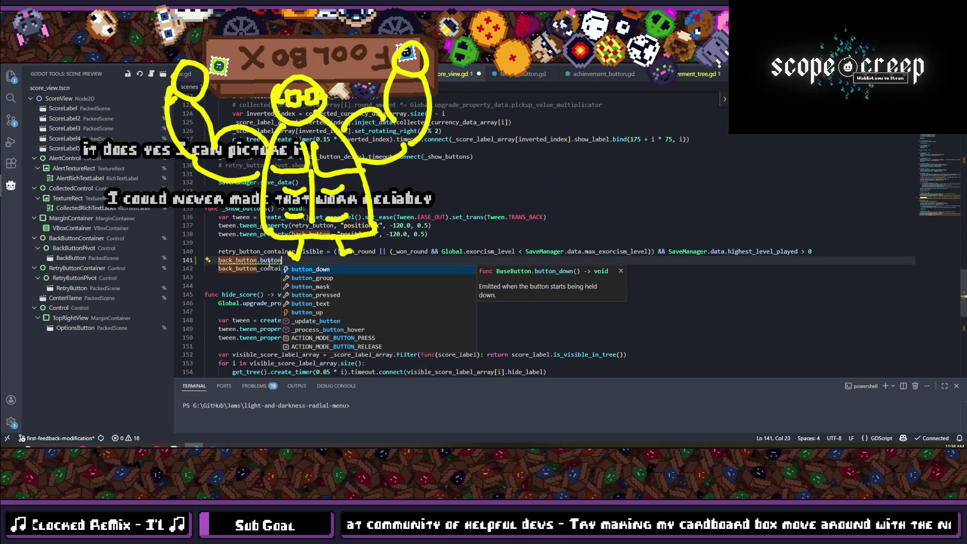
key("Return")
type("= \"")
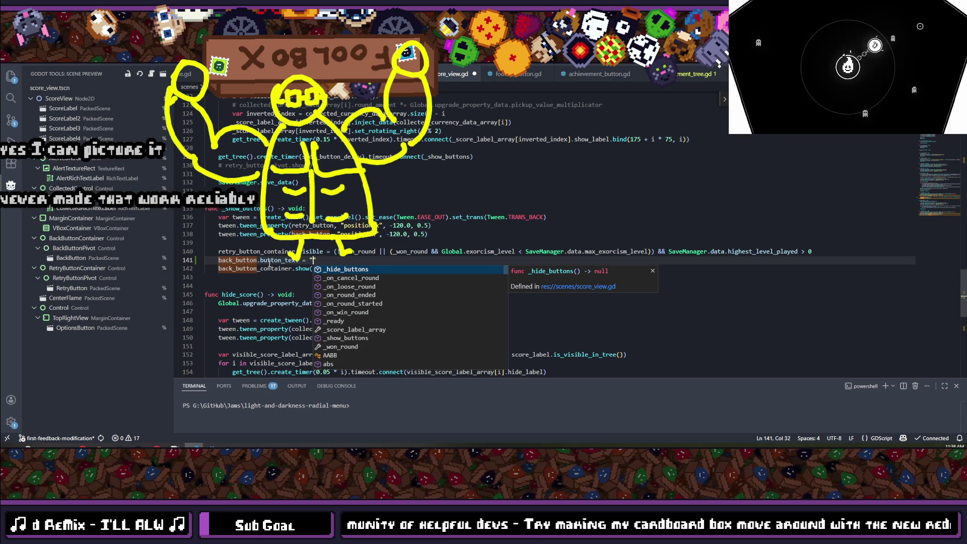
type("Go Back\" if")
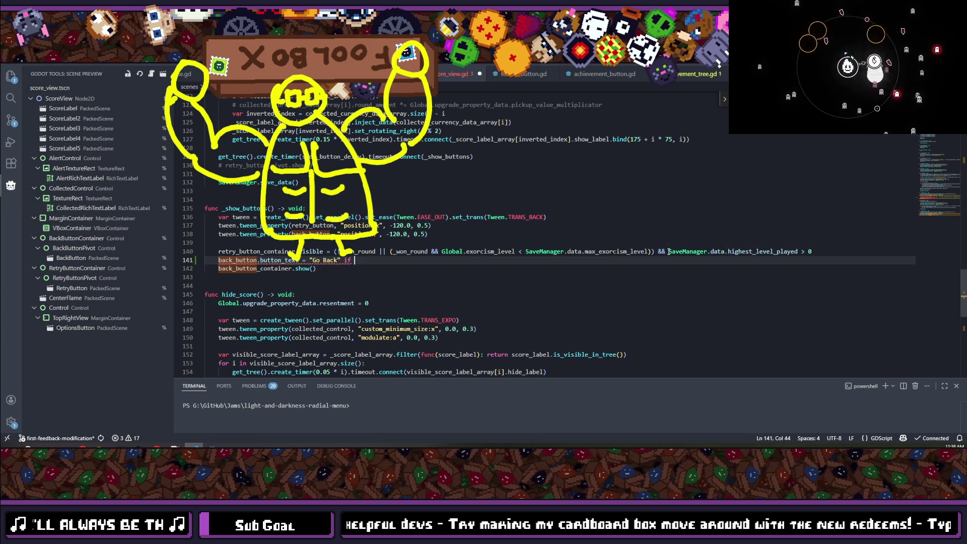
- Finish line 141 with the highest_level_played == 0 condition and else "Upgrades"
left_click(668, 251)
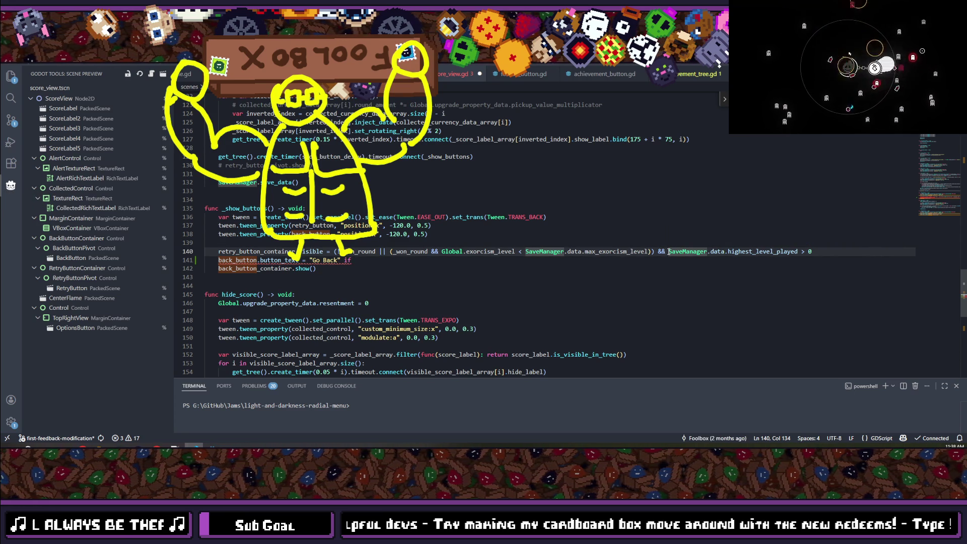
left_click_drag(668, 251, 825, 249)
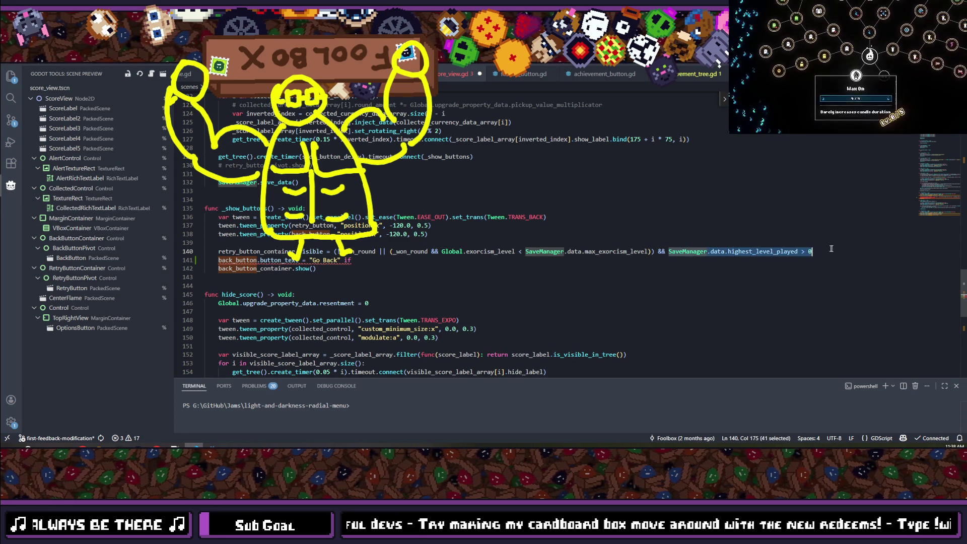
left_click(377, 260)
left_click_drag(355, 261, 499, 258)
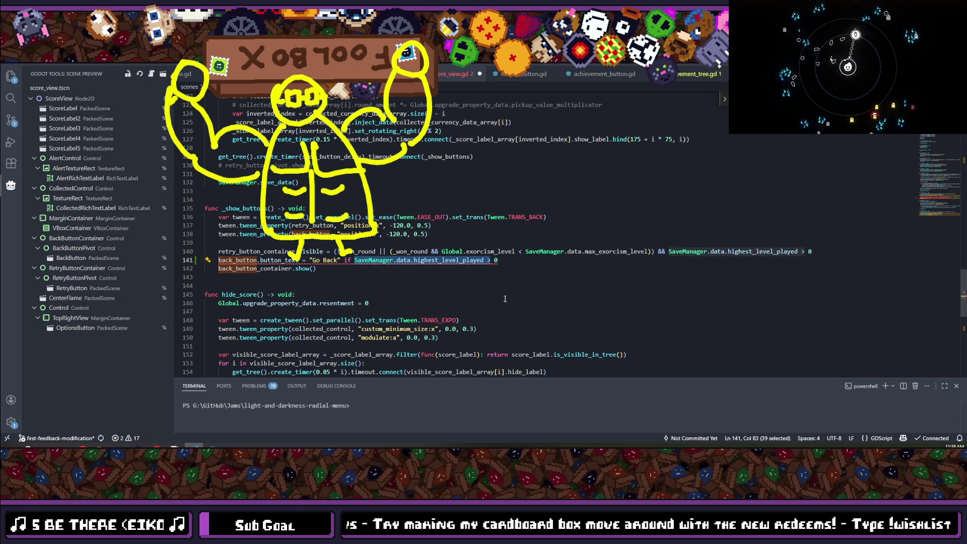
type("==")
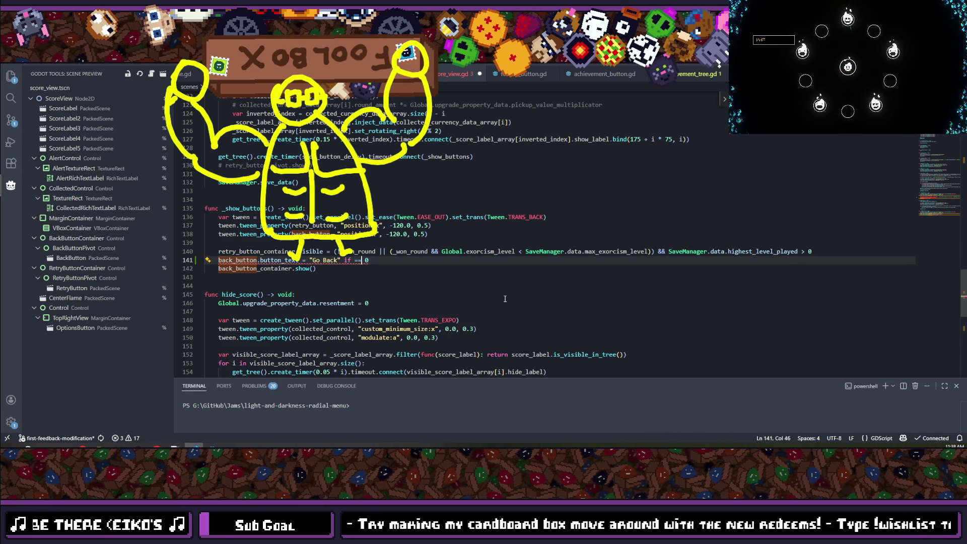
key("ctrl+z")
key("Right")
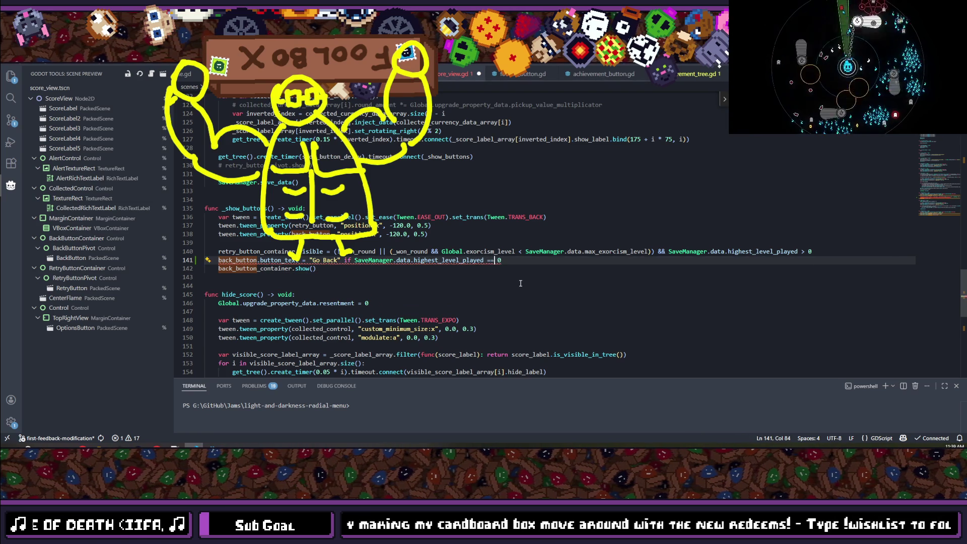
key("End")
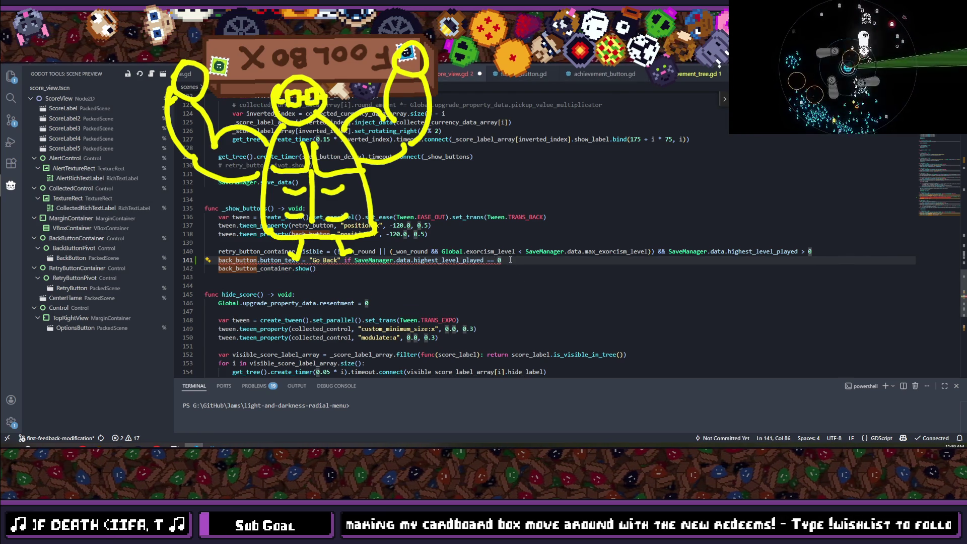
type(" else \"")
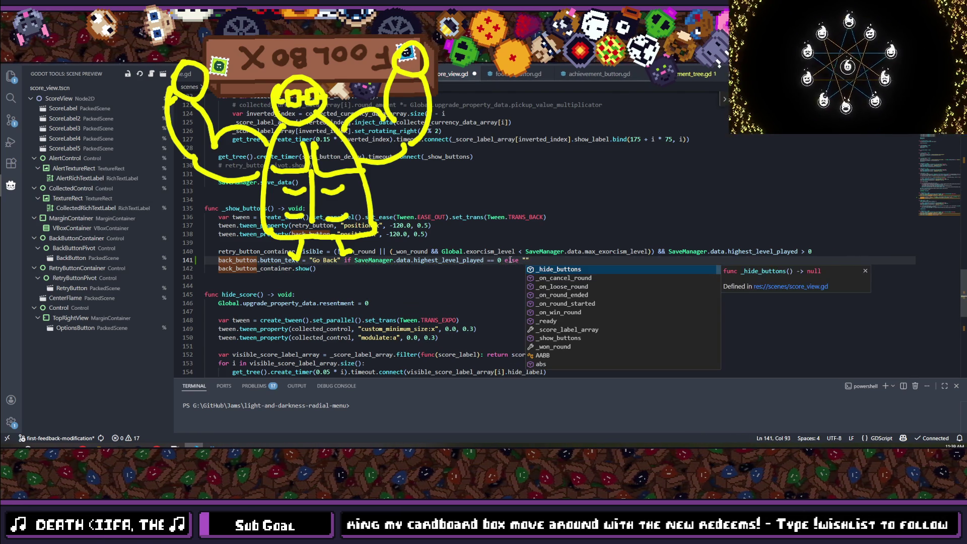
type("Upgrades")
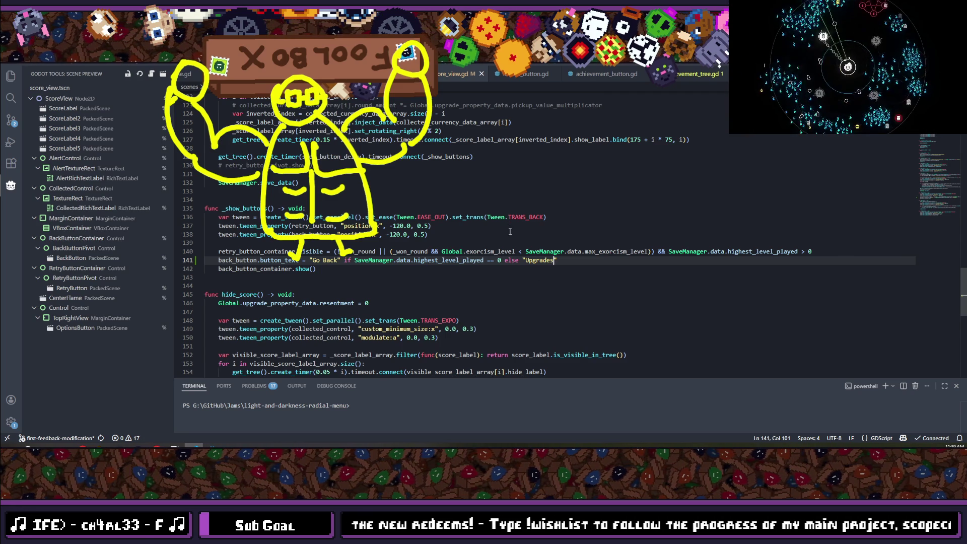
scroll(508, 234, "down", 2)
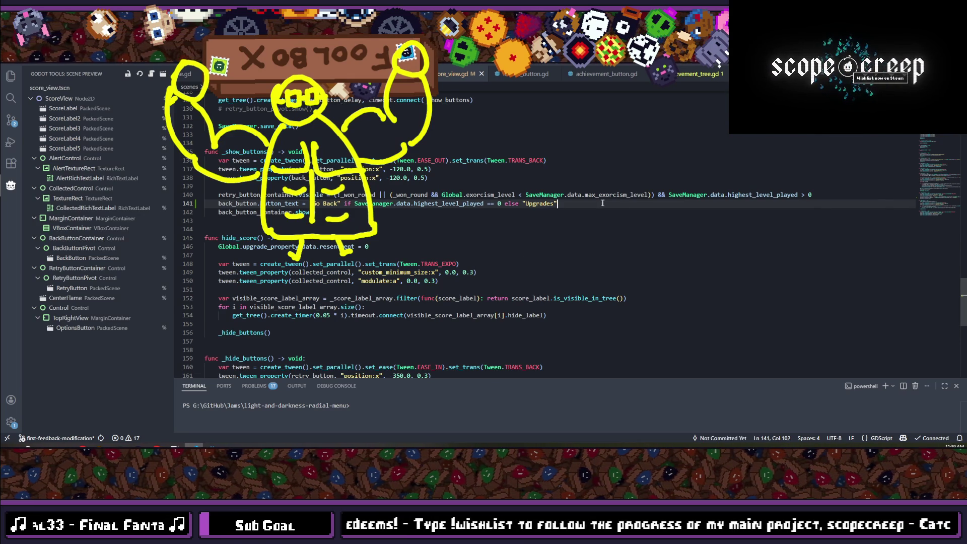
key("alt+Tab")
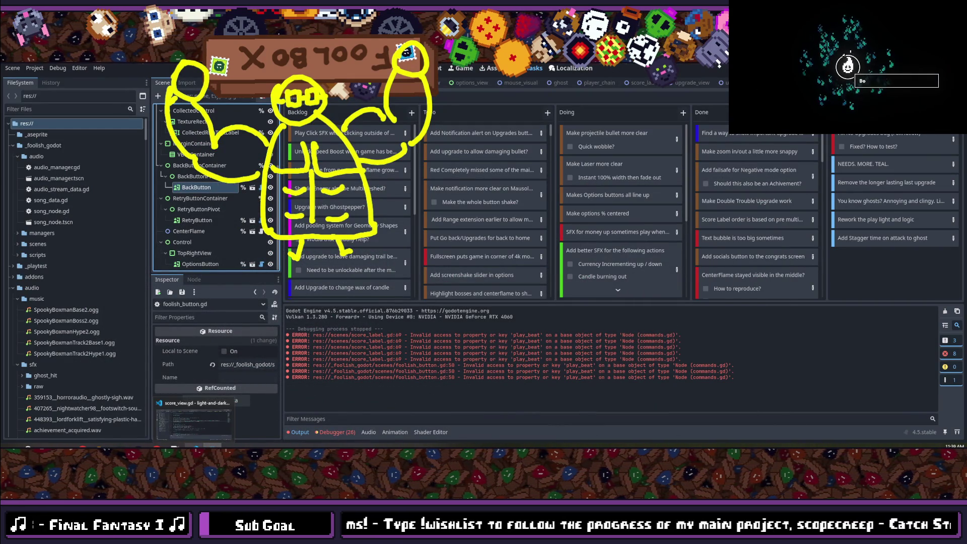
- Set is_skipping_tutorial to false in the upgrade global script and run the game with F5
left_click(194, 419)
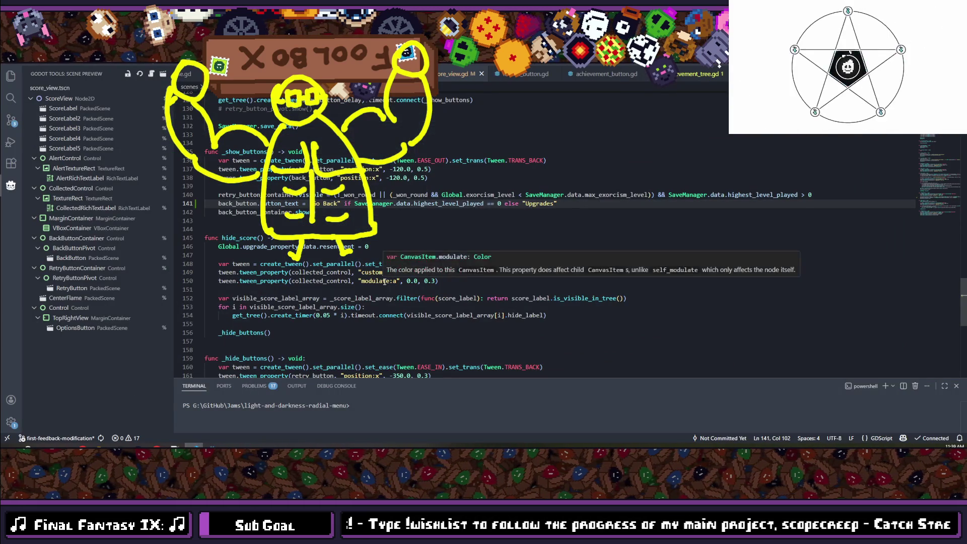
key("ctrl+p")
type("upgradeglobal")
key("Return")
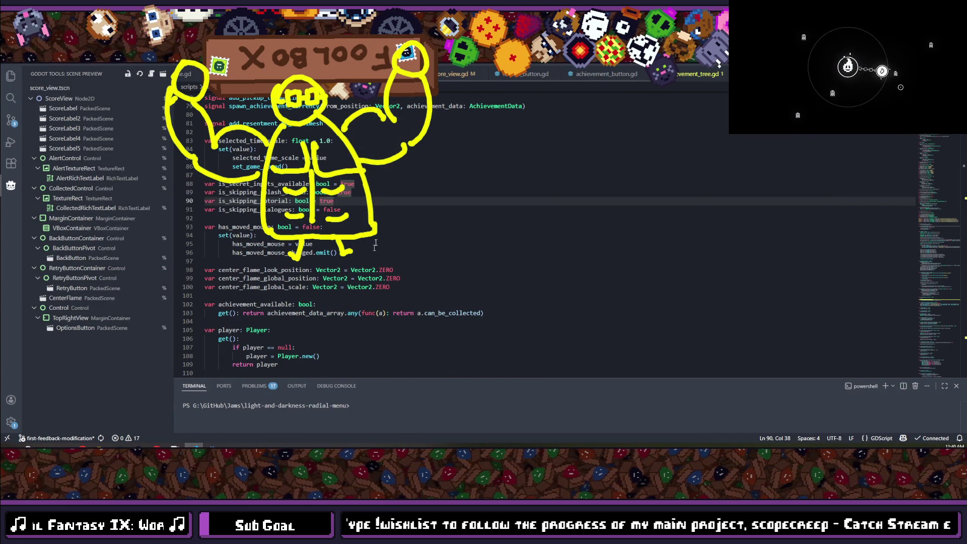
double_click(327, 201)
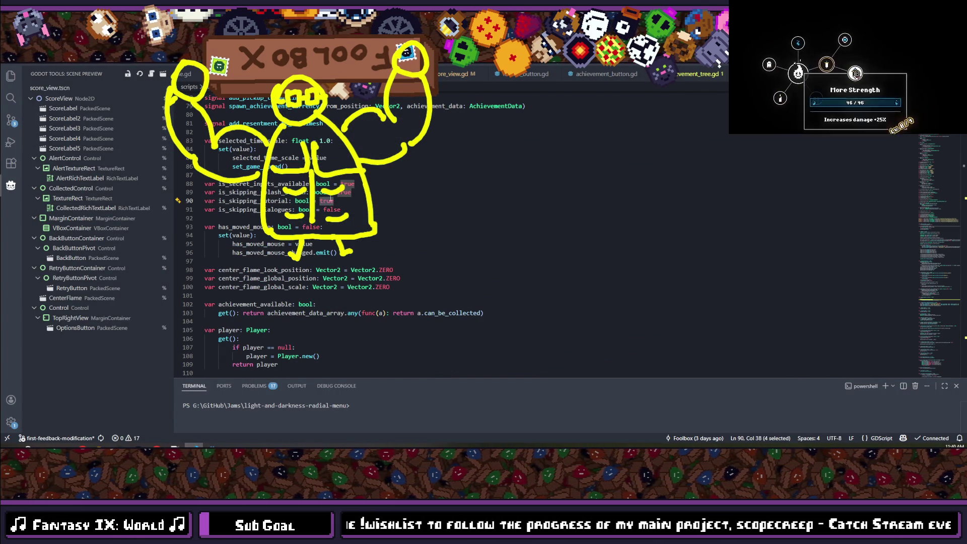
type("false")
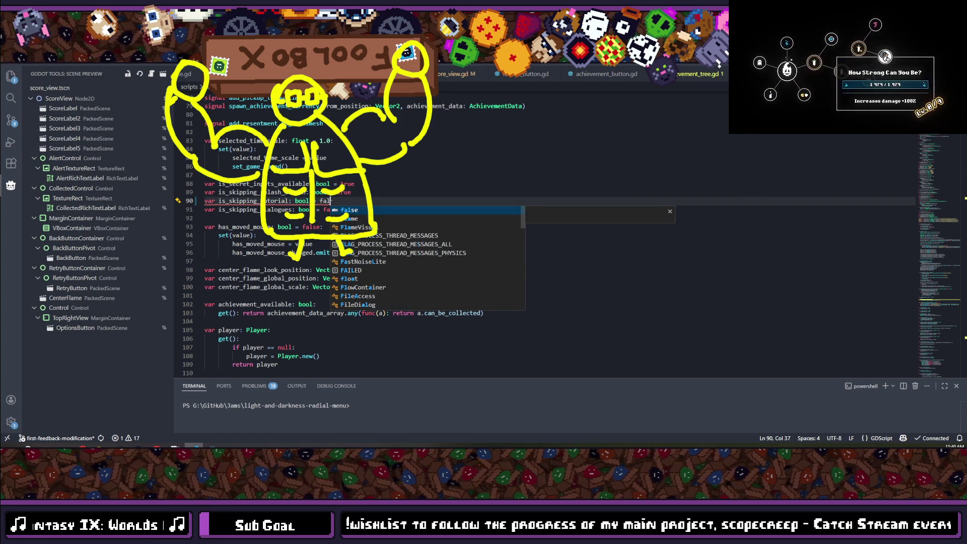
left_click(381, 193)
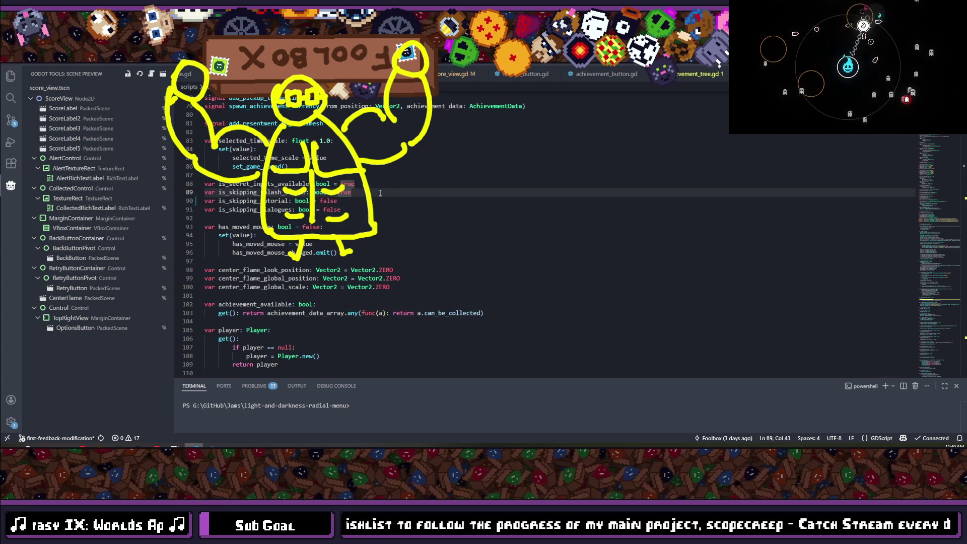
key("alt+Tab")
key("F5")
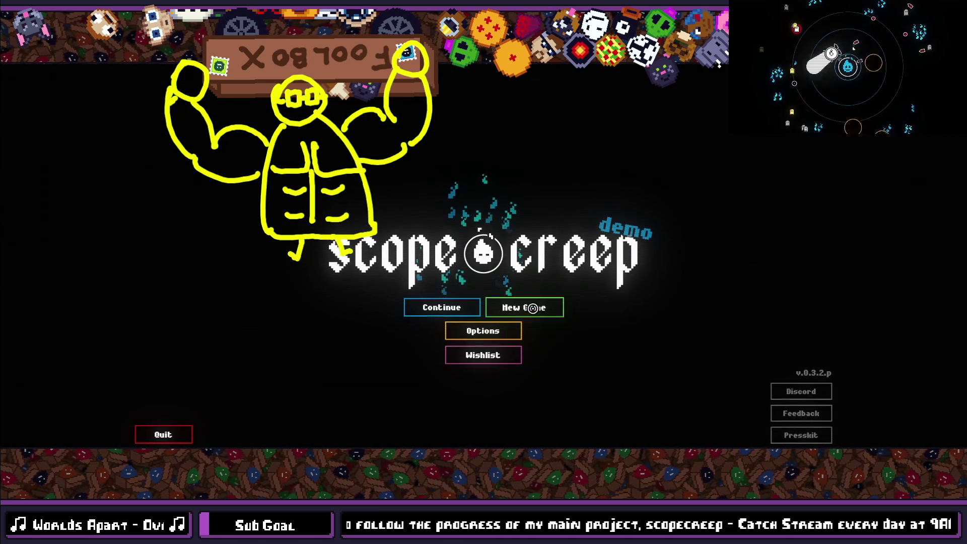
- Start a New Game, skip the intro, play an exorcism, choose Go Back, then start another round
left_click(533, 308)
left_click(602, 319)
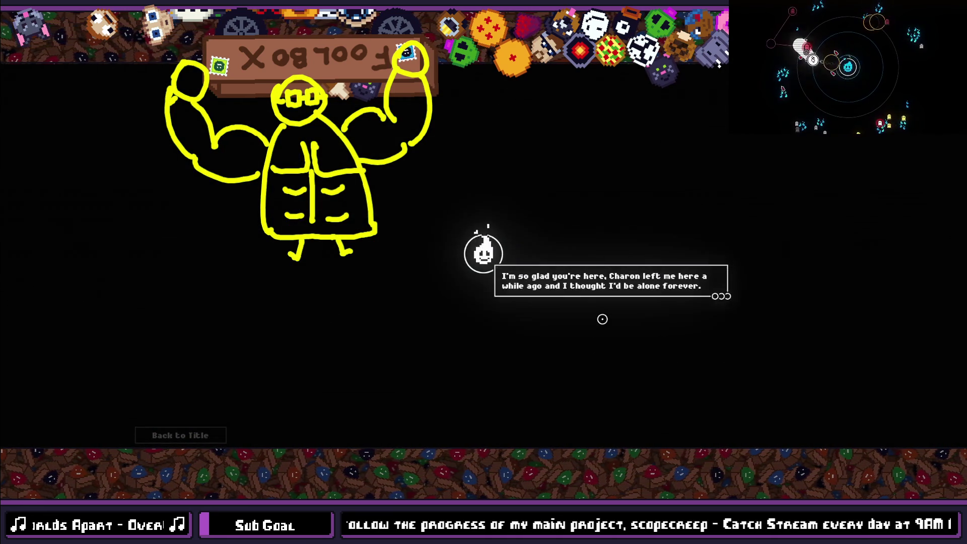
left_click(603, 320)
left_click(602, 319)
left_click(602, 319)
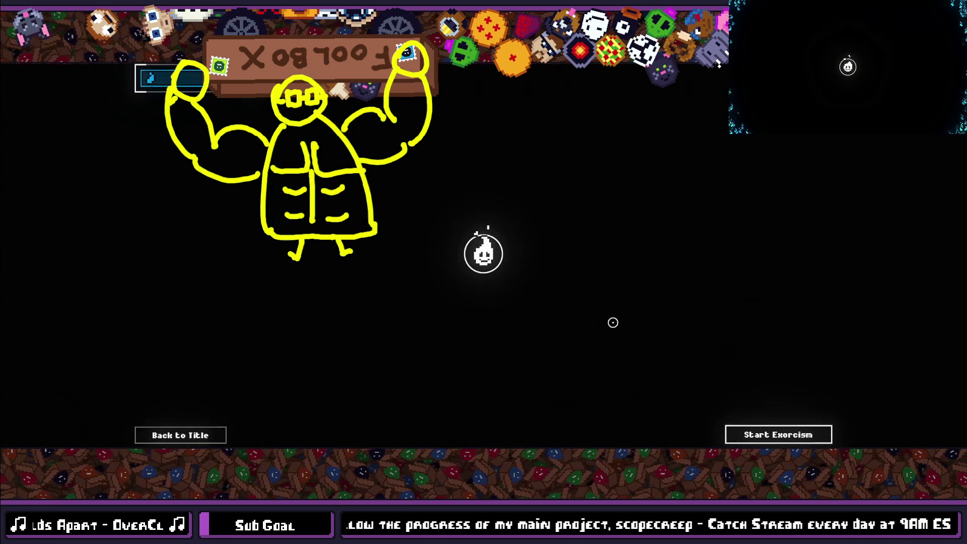
left_click(752, 425)
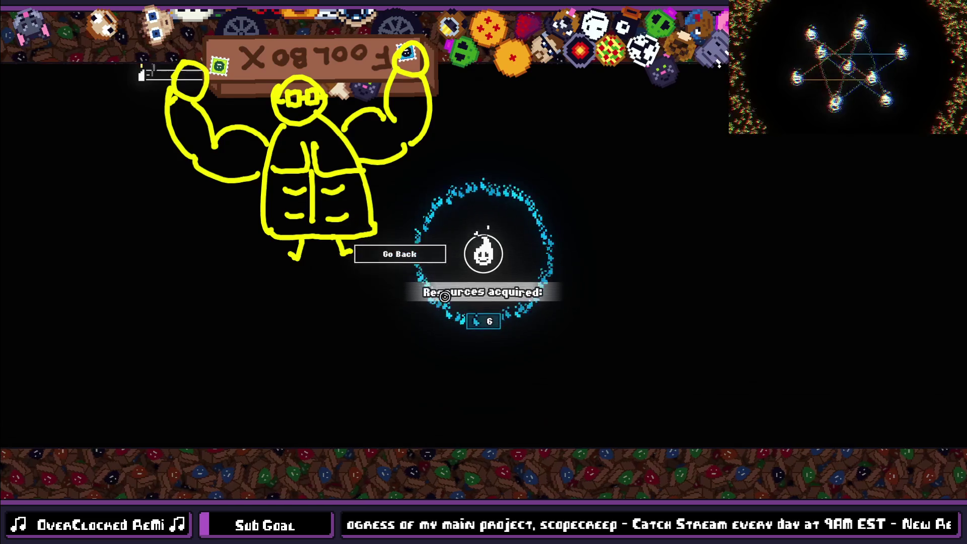
left_click(417, 250)
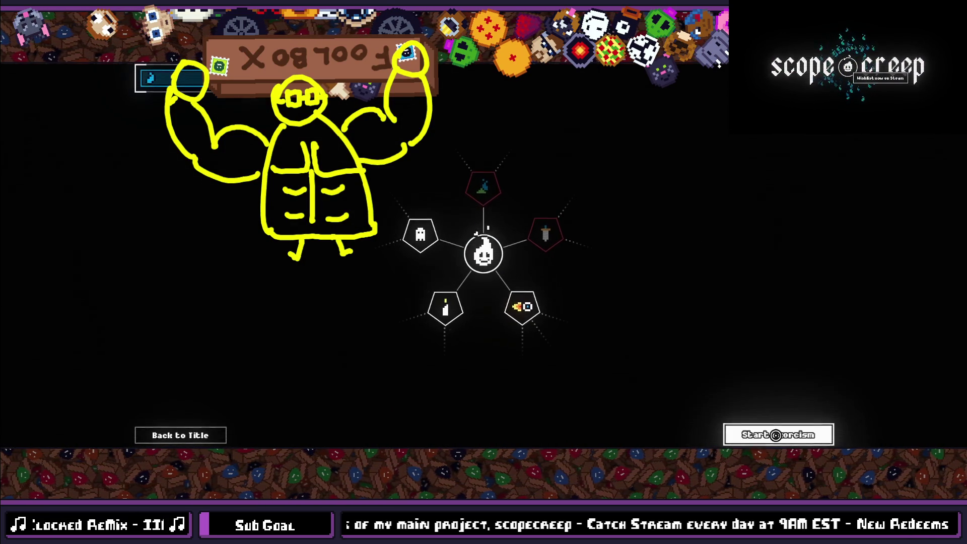
left_click(768, 433)
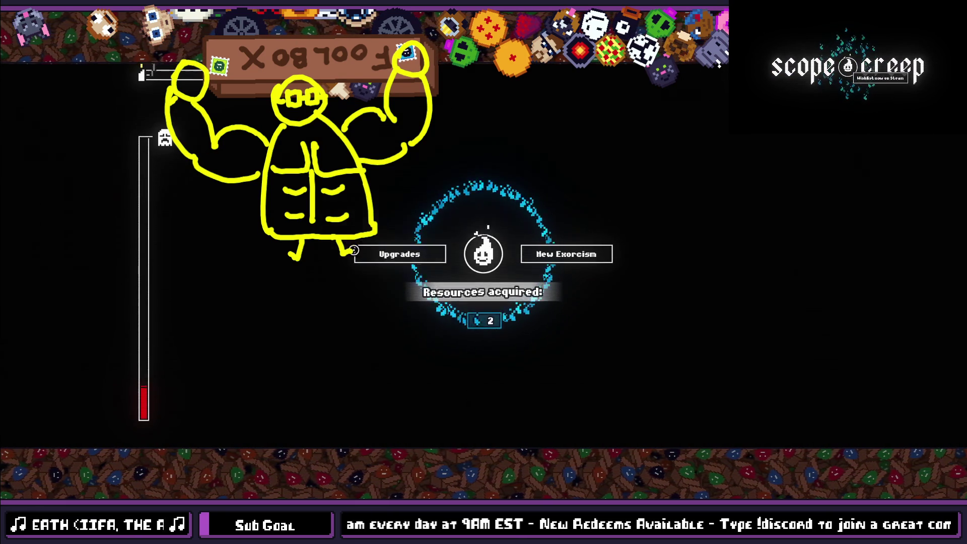
- Choose Upgrades on the results screen, buy the ghost, candle and Bullet Hell nodes, and pan around the tree
left_click(358, 251)
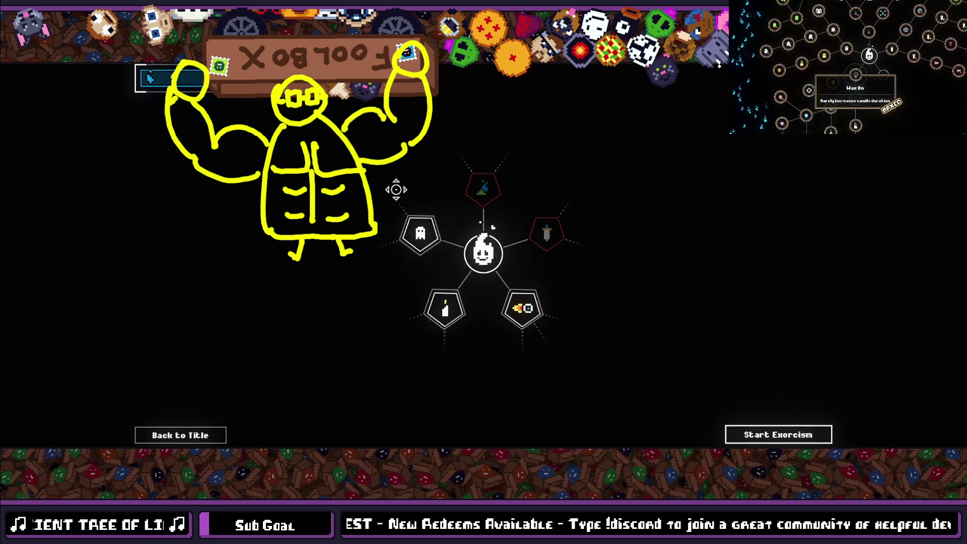
left_click(420, 233)
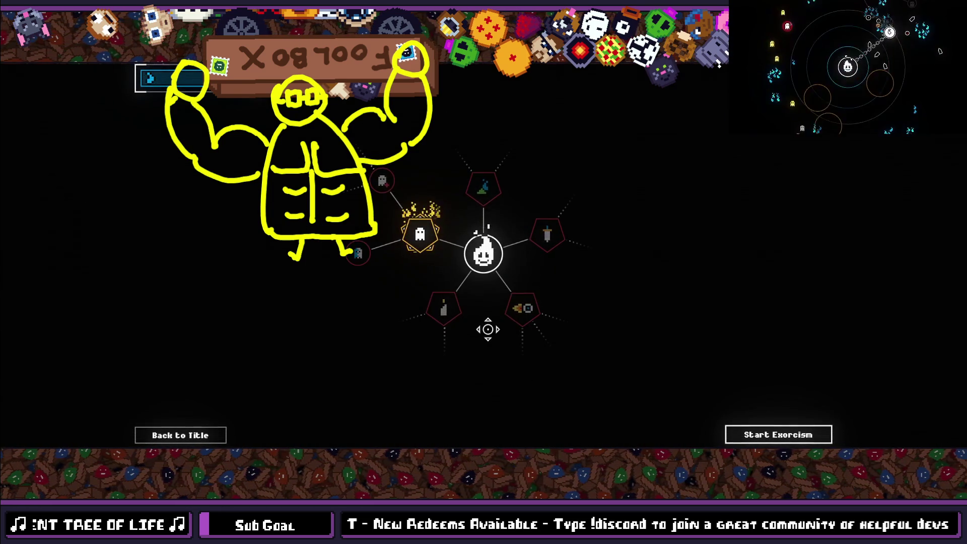
left_click(443, 309)
left_click(522, 308)
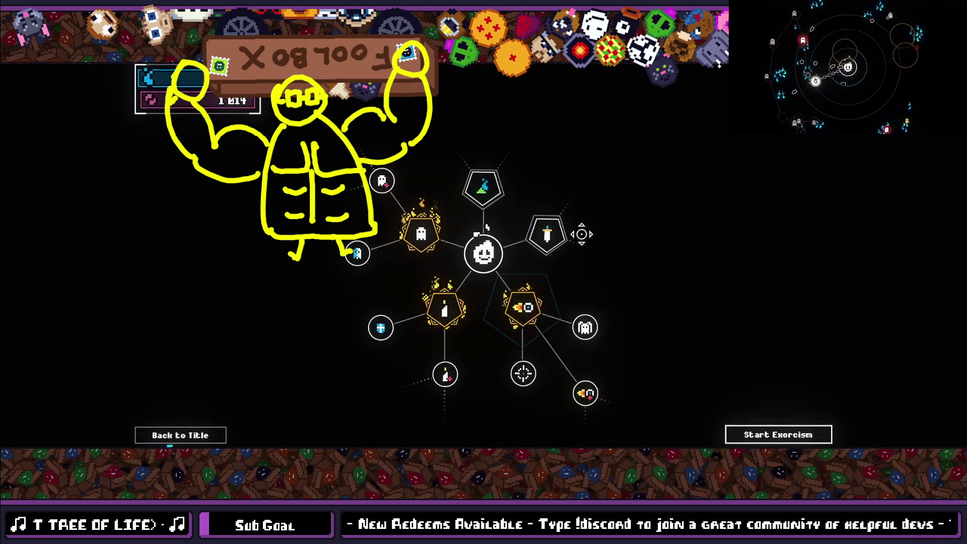
left_click_drag(621, 259, 557, 242)
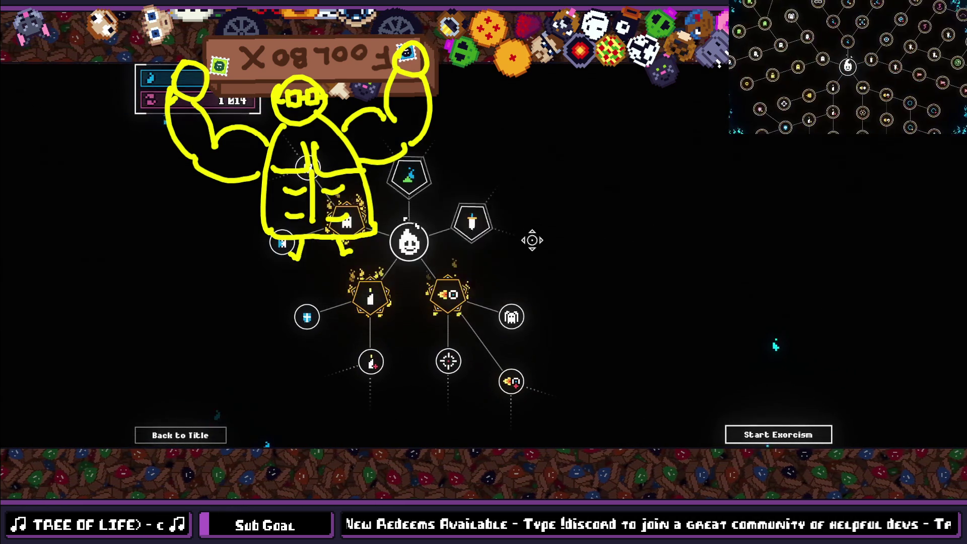
left_click_drag(542, 289, 611, 277)
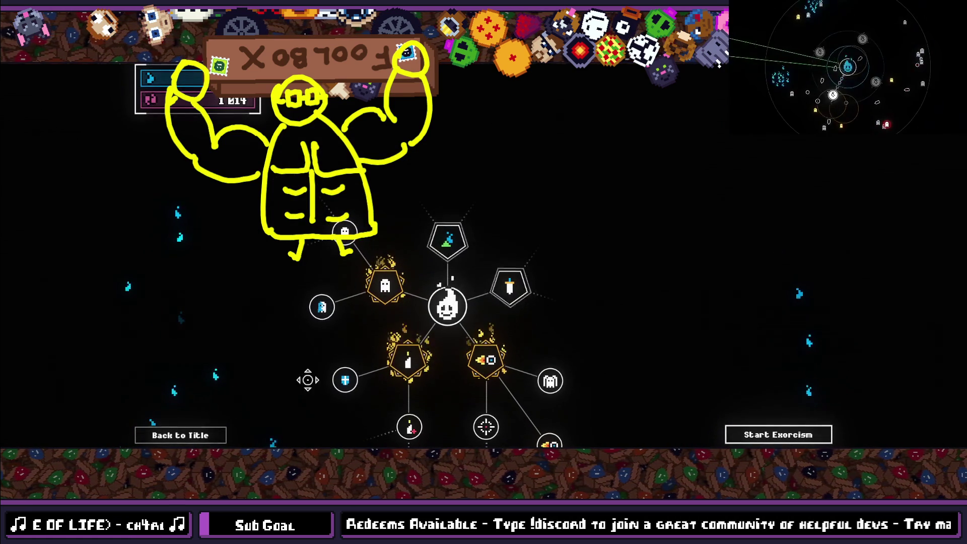
left_click_drag(537, 319, 676, 230)
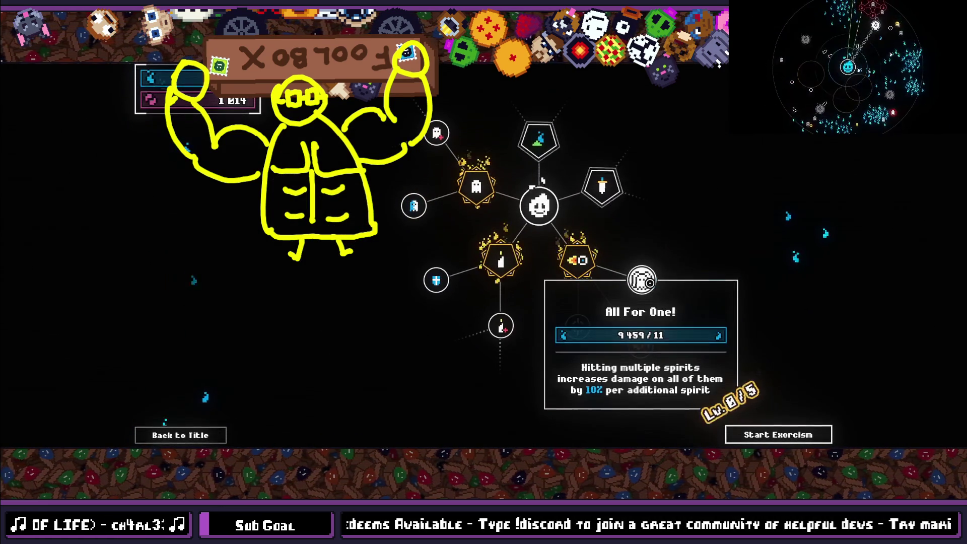
left_click_drag(690, 347, 570, 313)
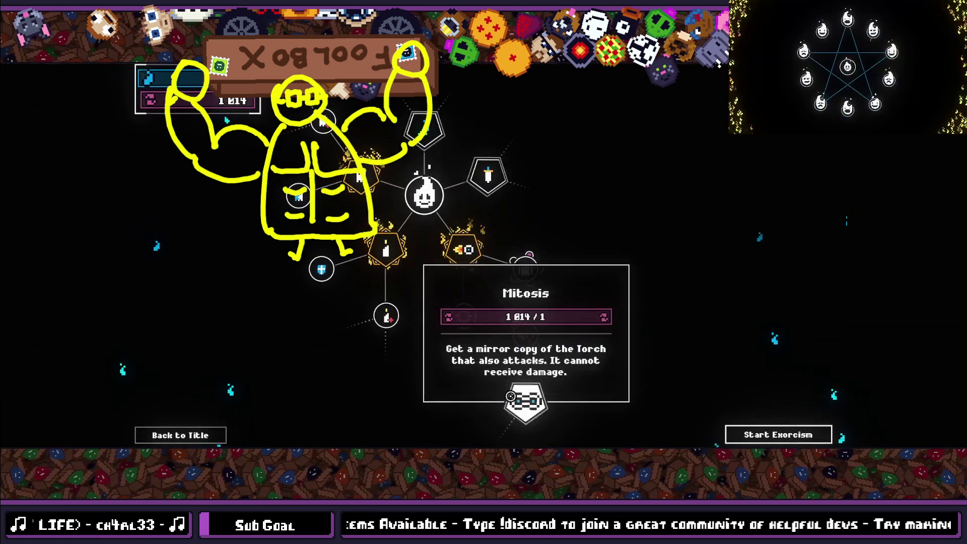
left_click_drag(525, 400, 504, 340)
left_click_drag(361, 339, 382, 419)
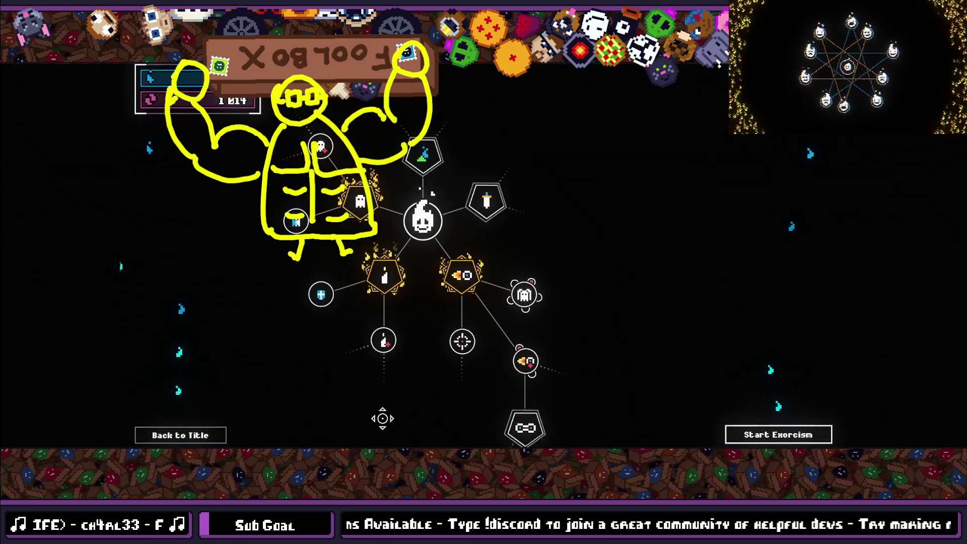